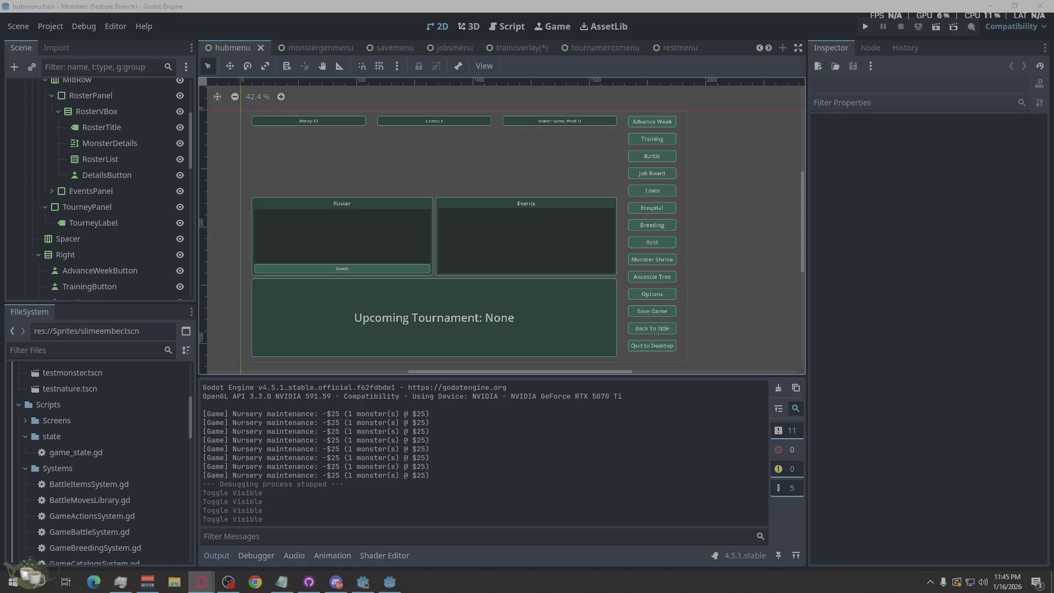
Open a File Explorer window and close the Acrobat PDF window
key("super+e")
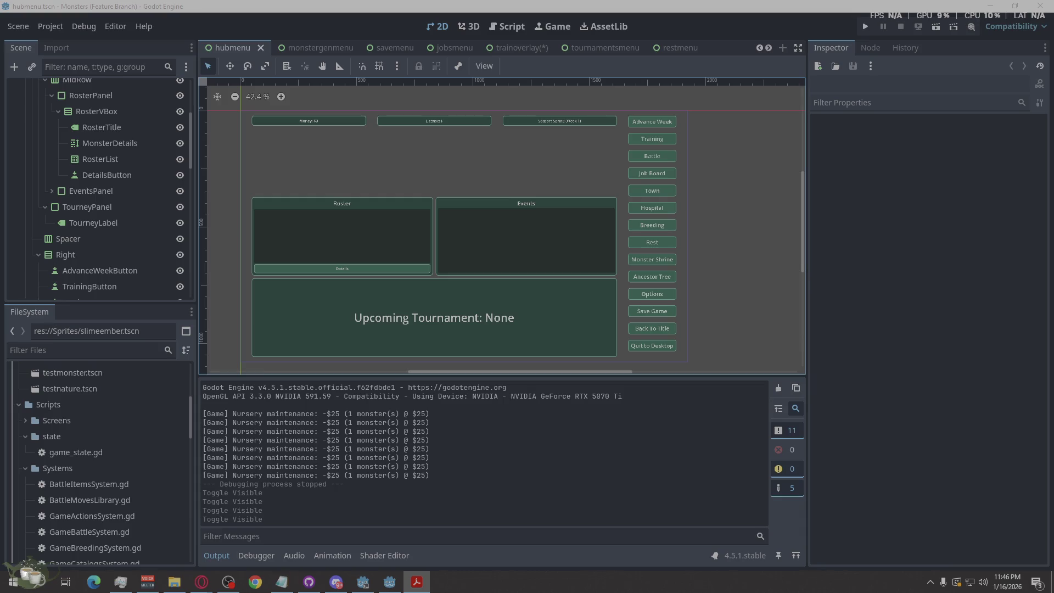
key("alt+F4")
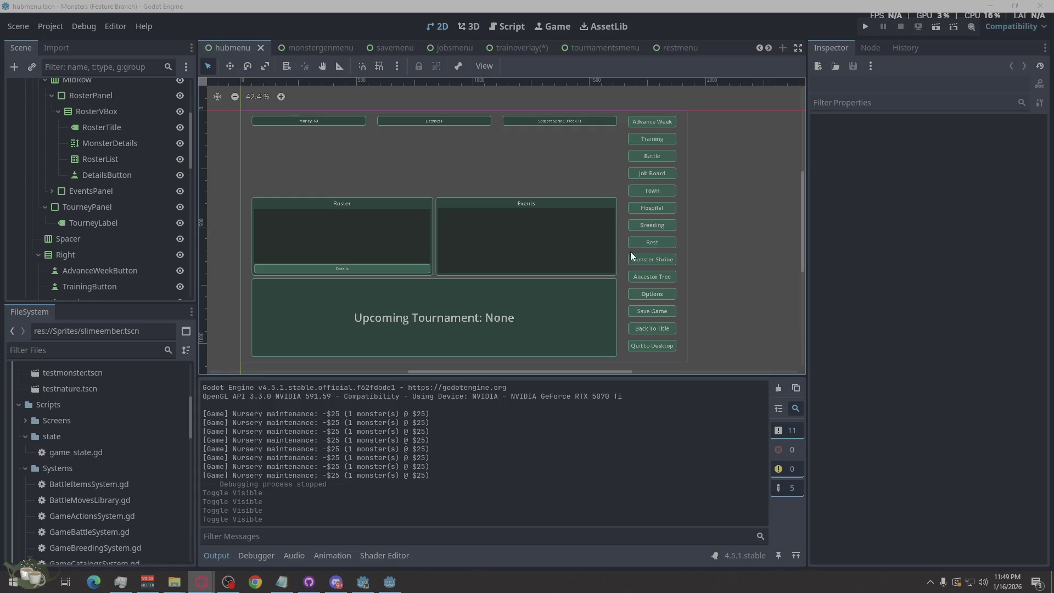
scroll(631, 252, "up", 1)
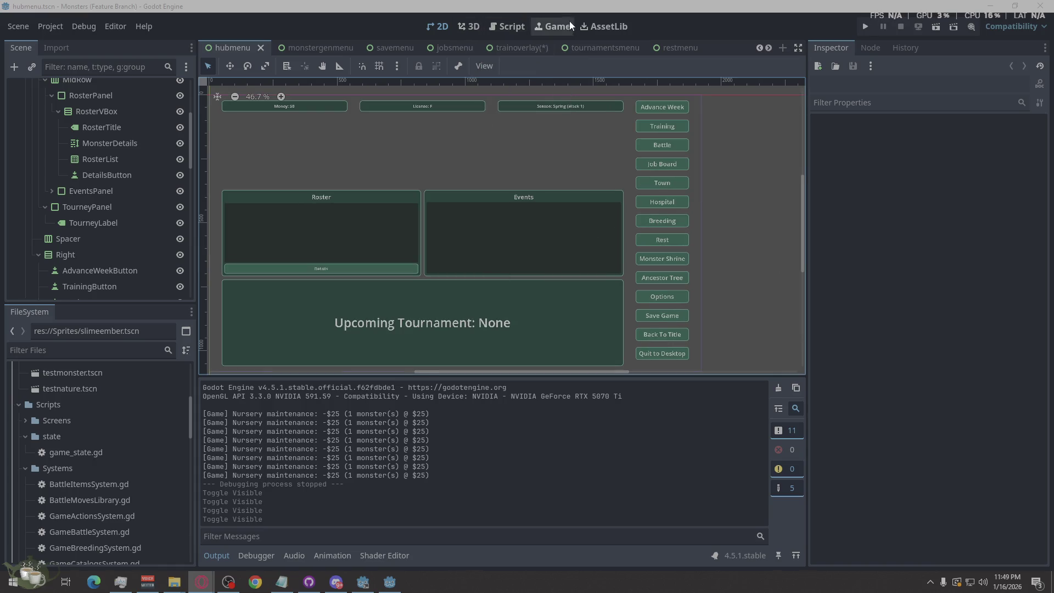
Run the Monsters project and load Save Slot 02, reaching Summer Week 6 with $875
left_click(860, 27)
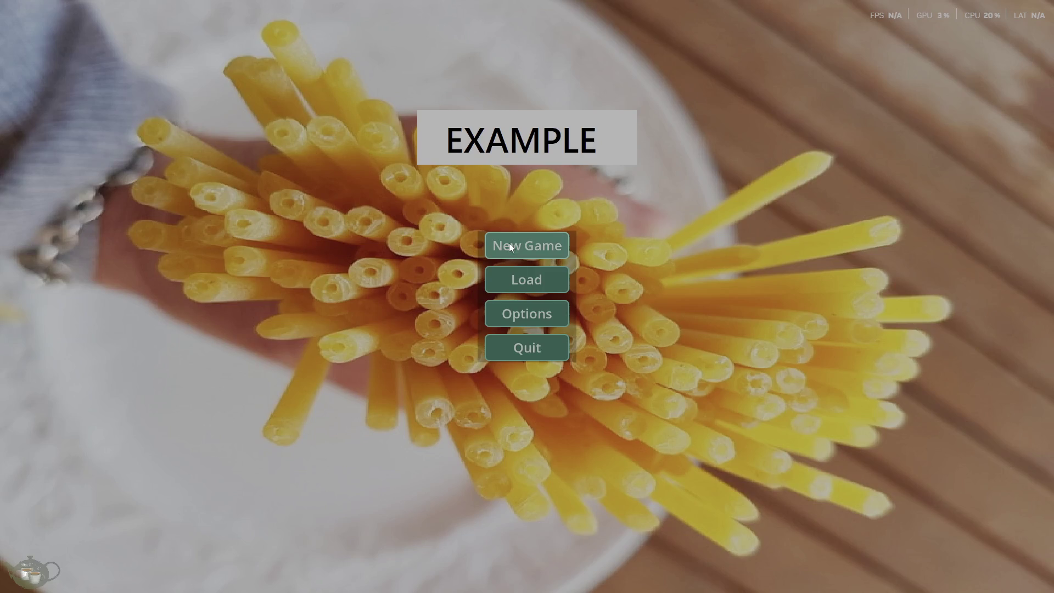
left_click(538, 278)
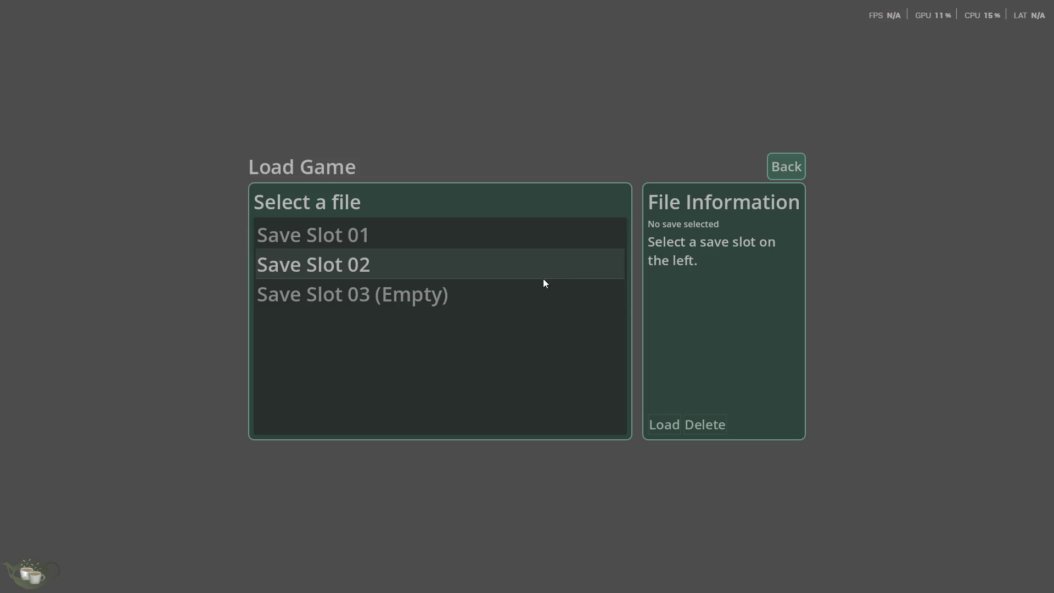
left_click(566, 274)
left_click(668, 430)
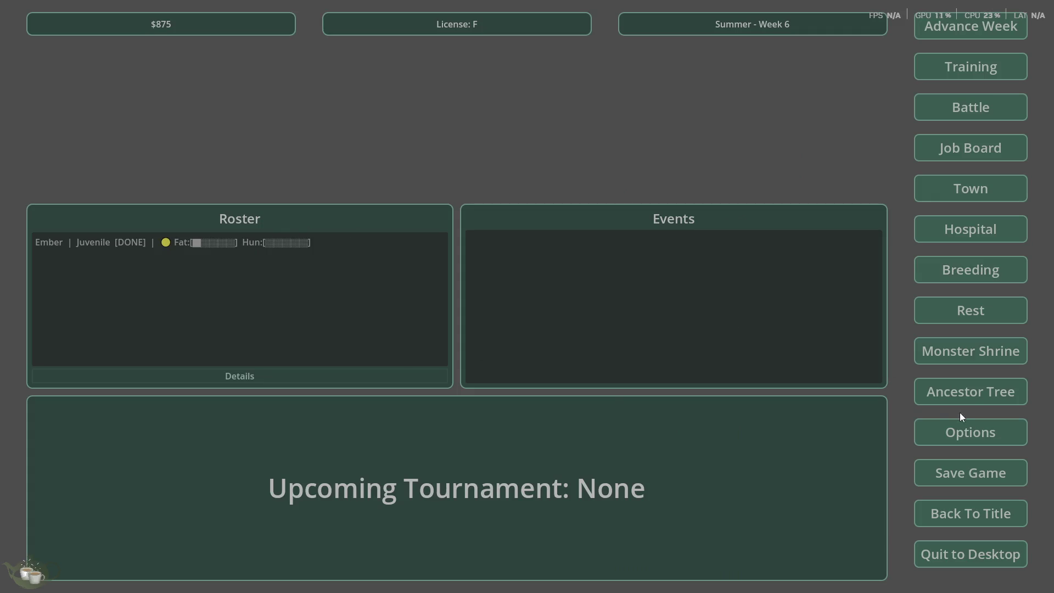
In the Monster Shrine, generate a Slime/Ember from seed 6666 and add it to the roster
left_click(955, 347)
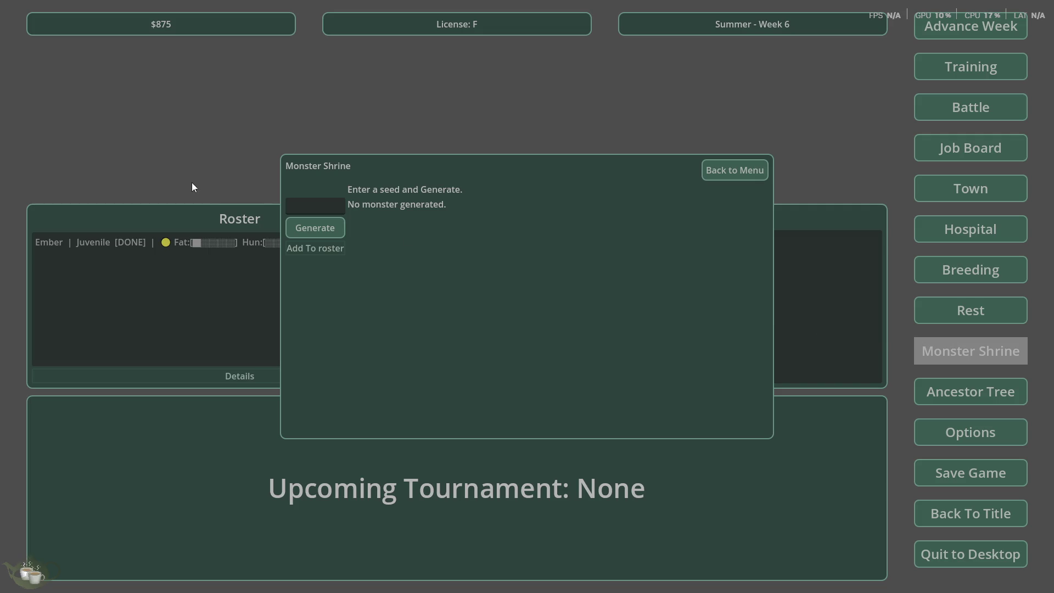
left_click(321, 208)
type("666")
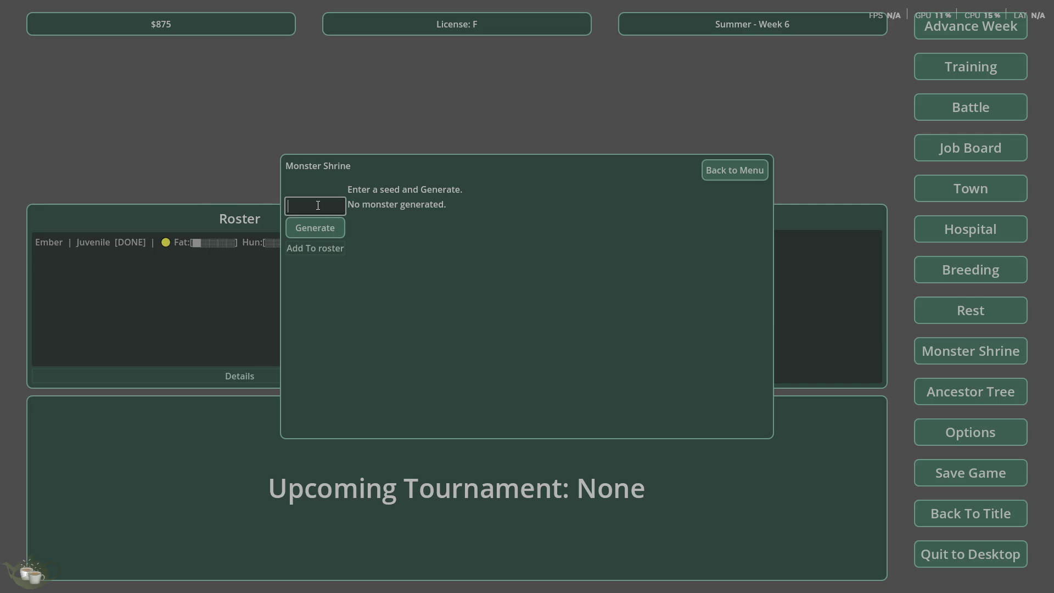
left_click(325, 226)
left_click(327, 205)
type("6666")
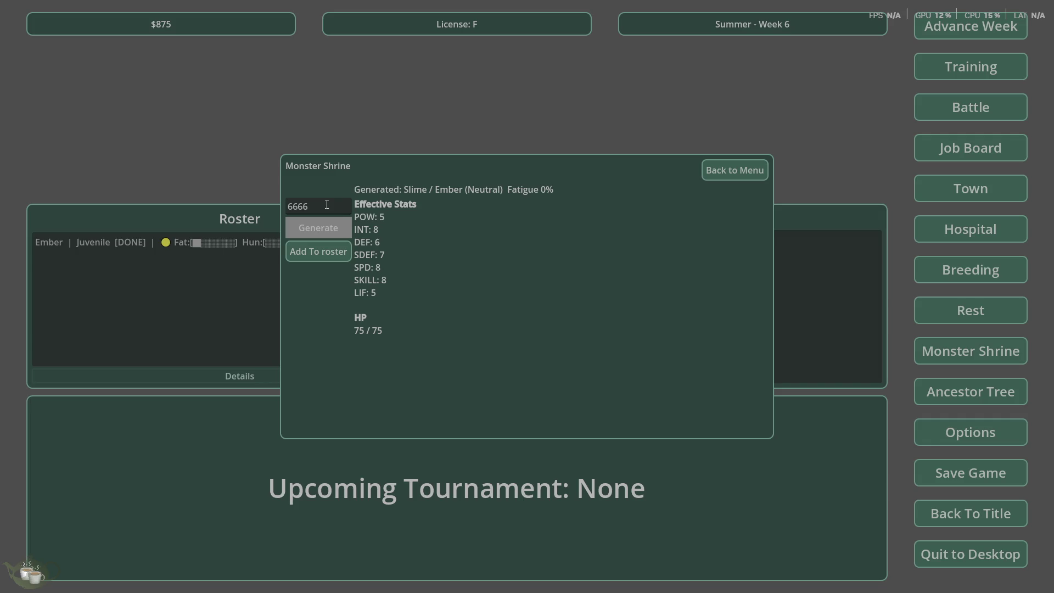
left_click(331, 252)
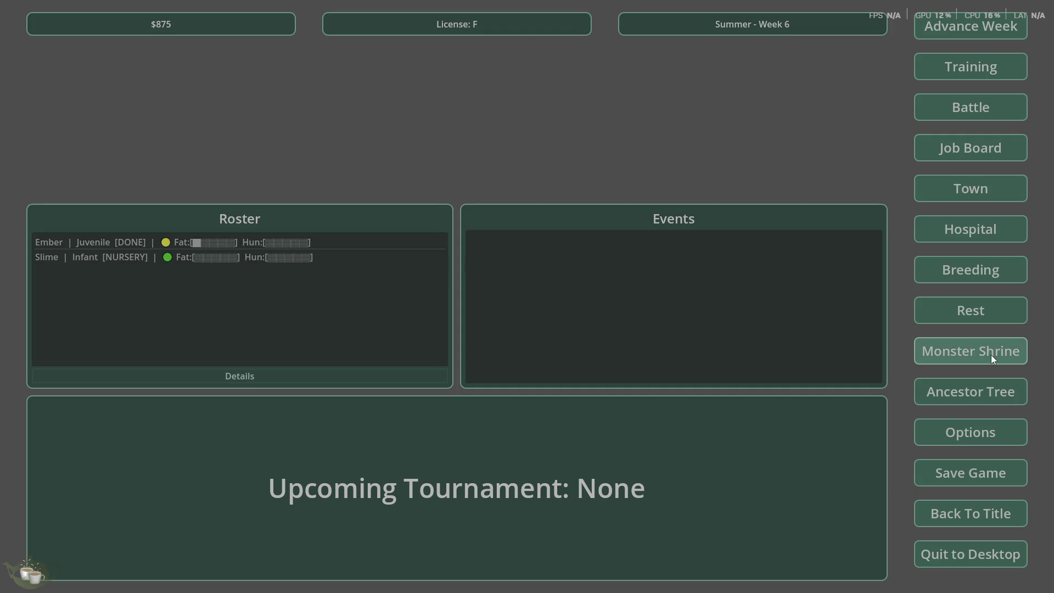
Advance the calendar five weeks, from Summer Week 6 to Week 11
left_click(966, 31)
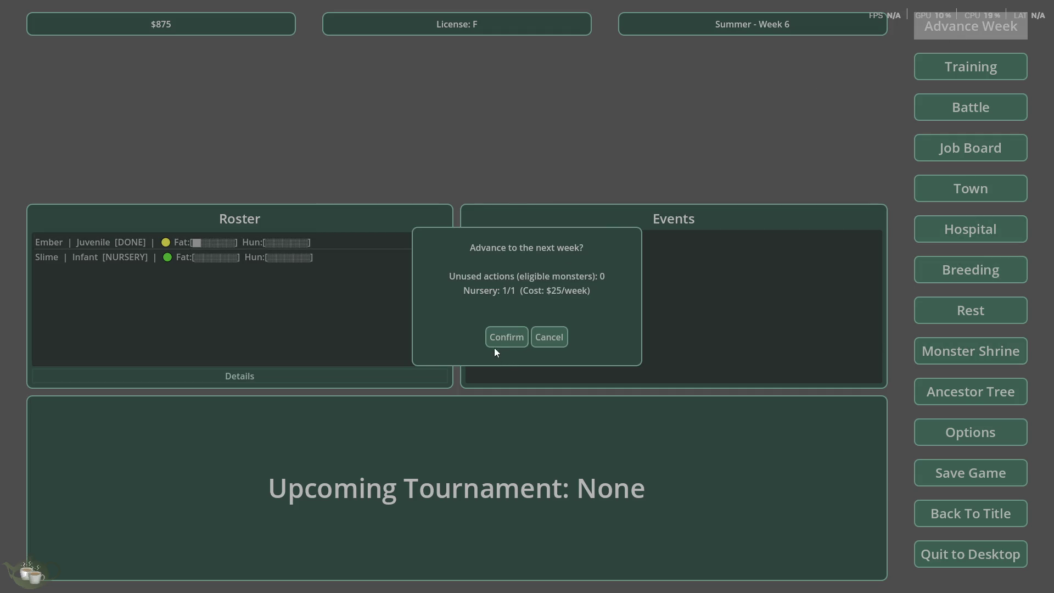
left_click(506, 337)
left_click(966, 38)
key("Return")
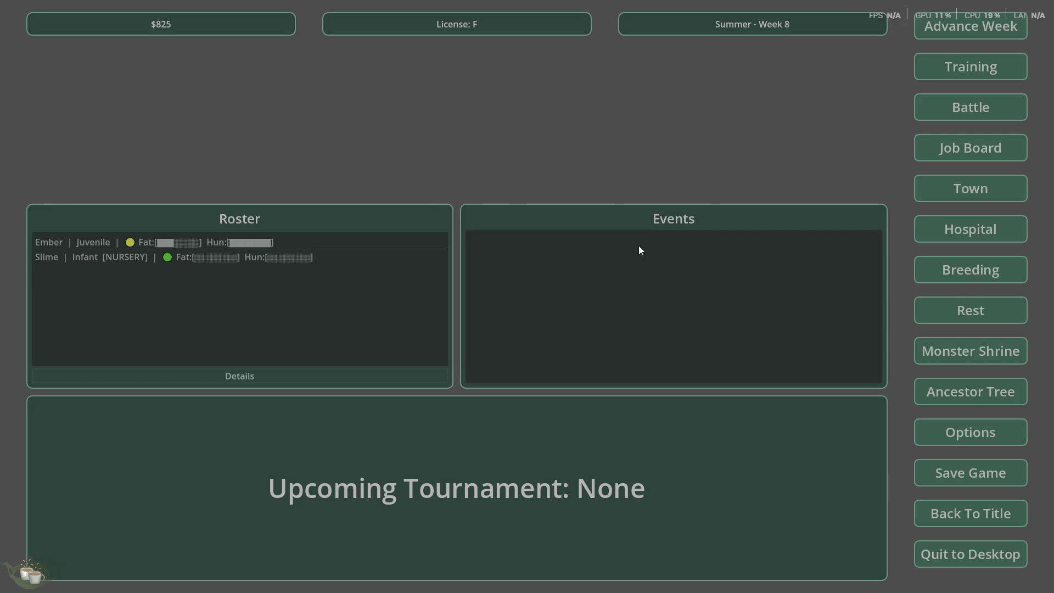
left_click(945, 34)
left_click(502, 345)
key("Return")
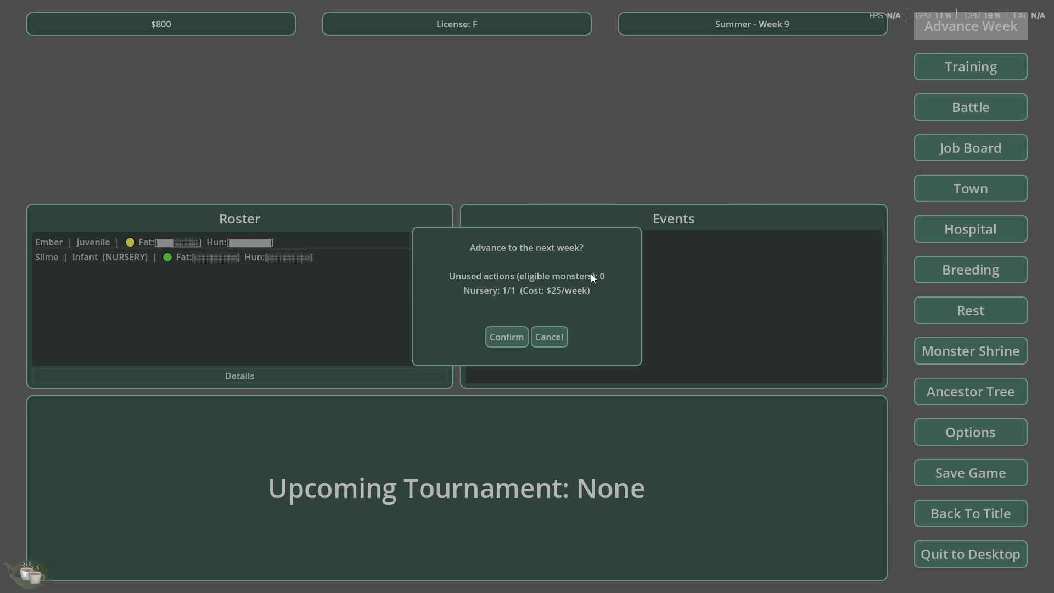
left_click(506, 337)
left_click(930, 22)
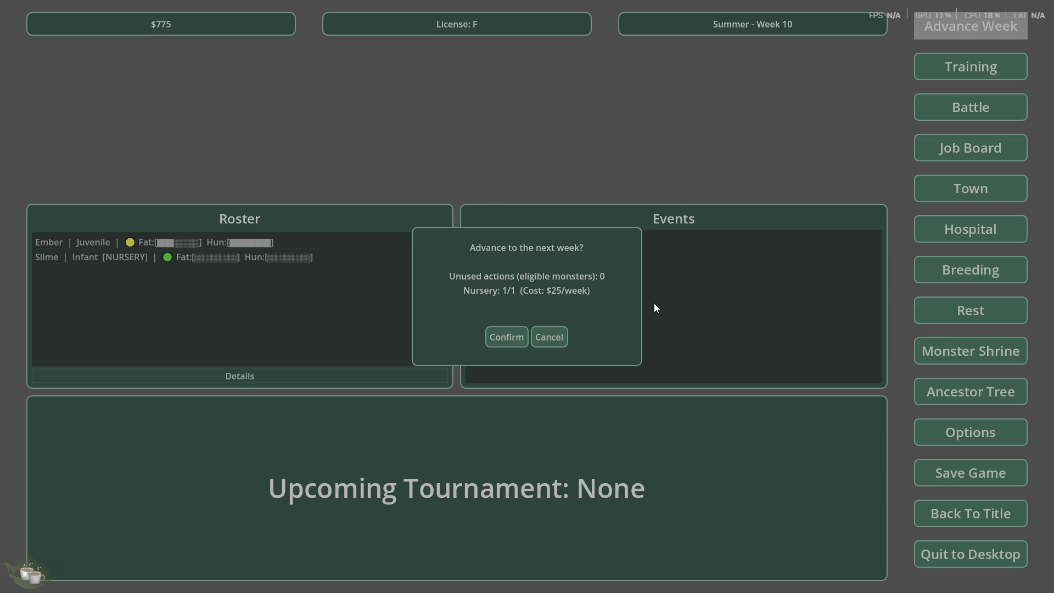
left_click(518, 339)
Release the Slime/Ember from the Hospital nursery, leaving $750
left_click(964, 245)
left_click(373, 209)
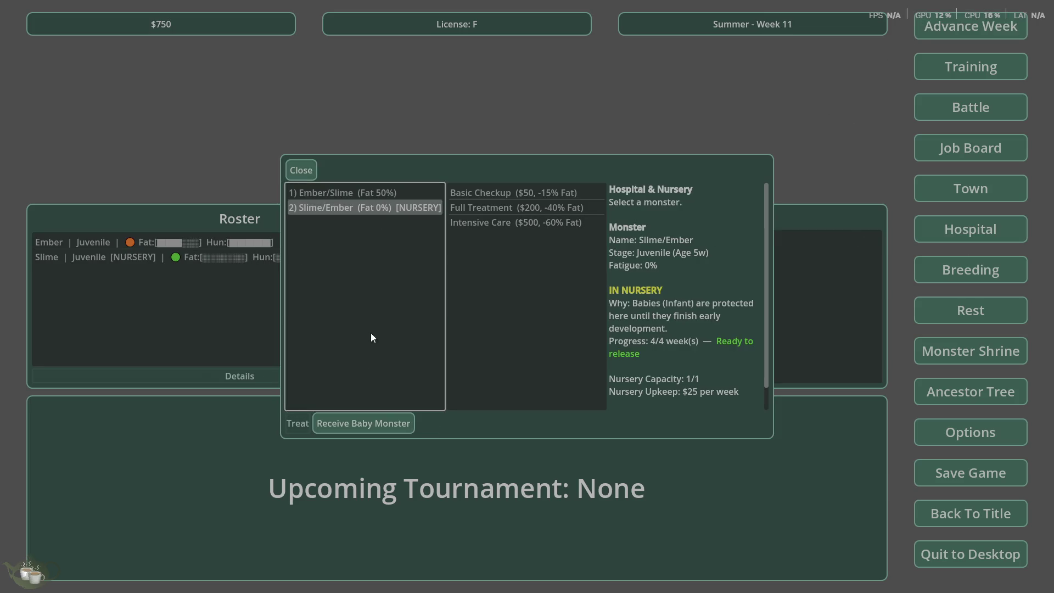
left_click(367, 427)
left_click(507, 302)
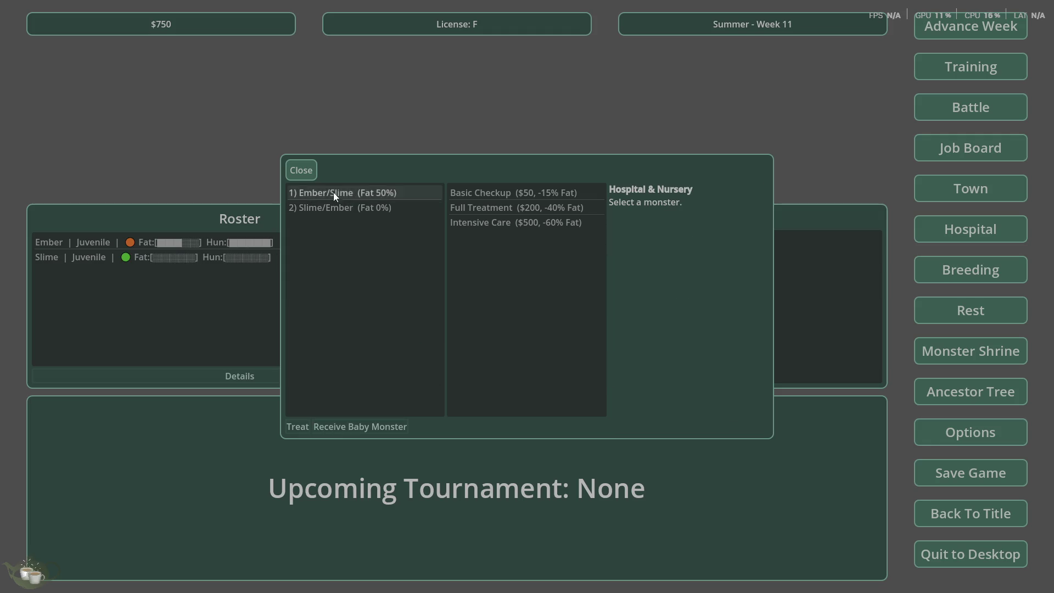
left_click(301, 170)
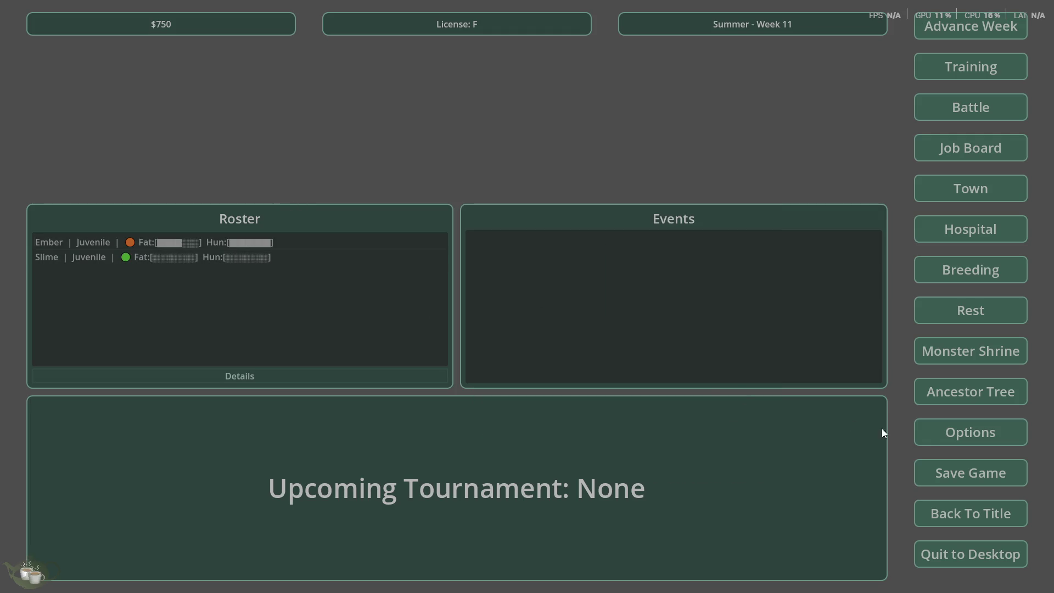
left_click(999, 350)
Generate a Slime from seed 88888 in the shrine and add it to the roster
left_click(316, 206)
type("88888")
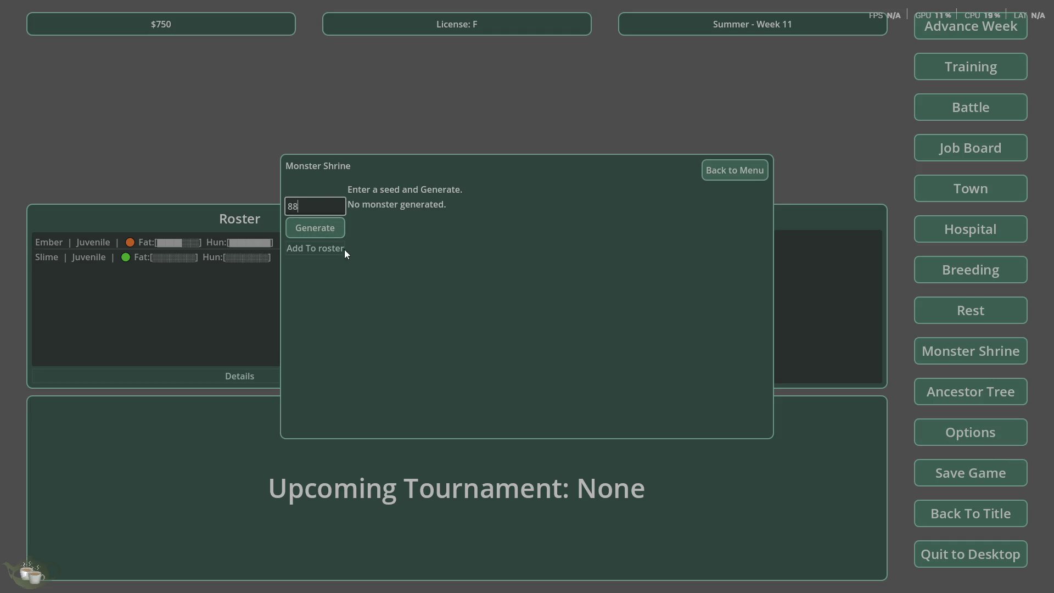
left_click(328, 226)
left_click(328, 208)
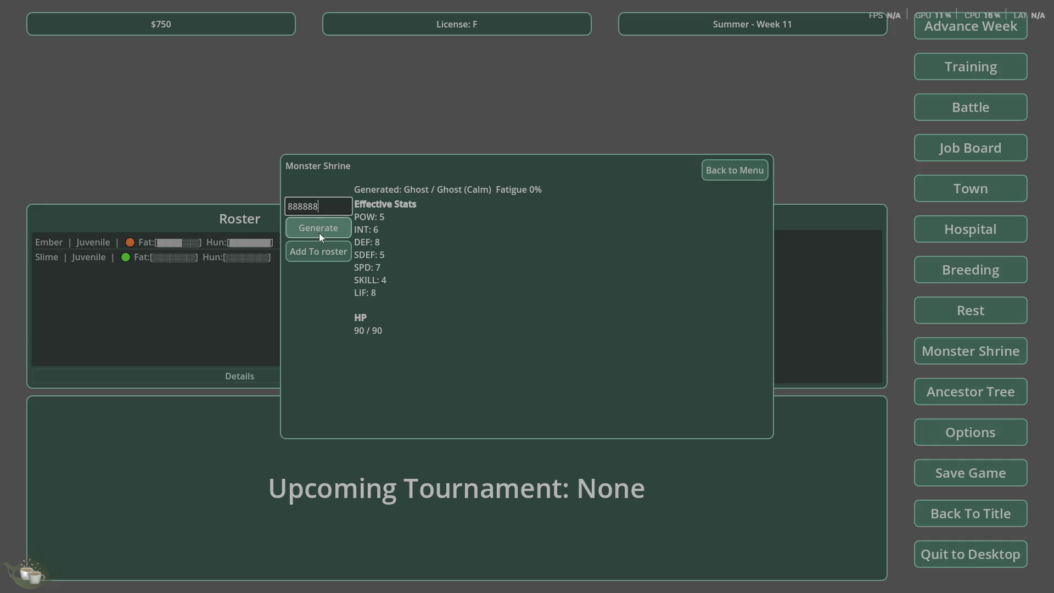
left_click(316, 231)
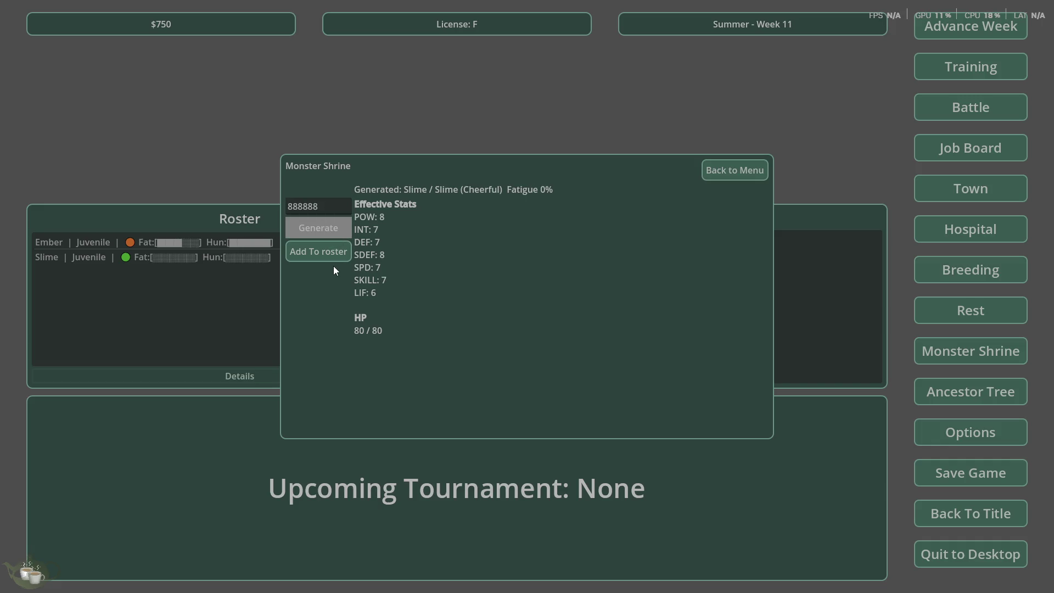
left_click(332, 254)
Advance to Fall Week 12 and give Ember/Slime a Basic Checkup in the Hospital
left_click(958, 241)
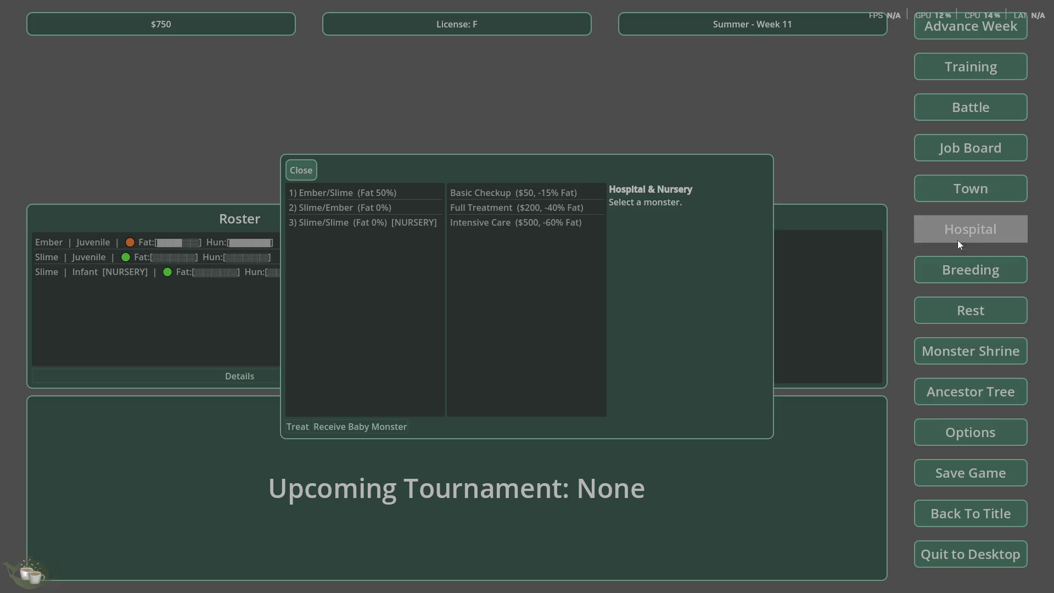
left_click(971, 26)
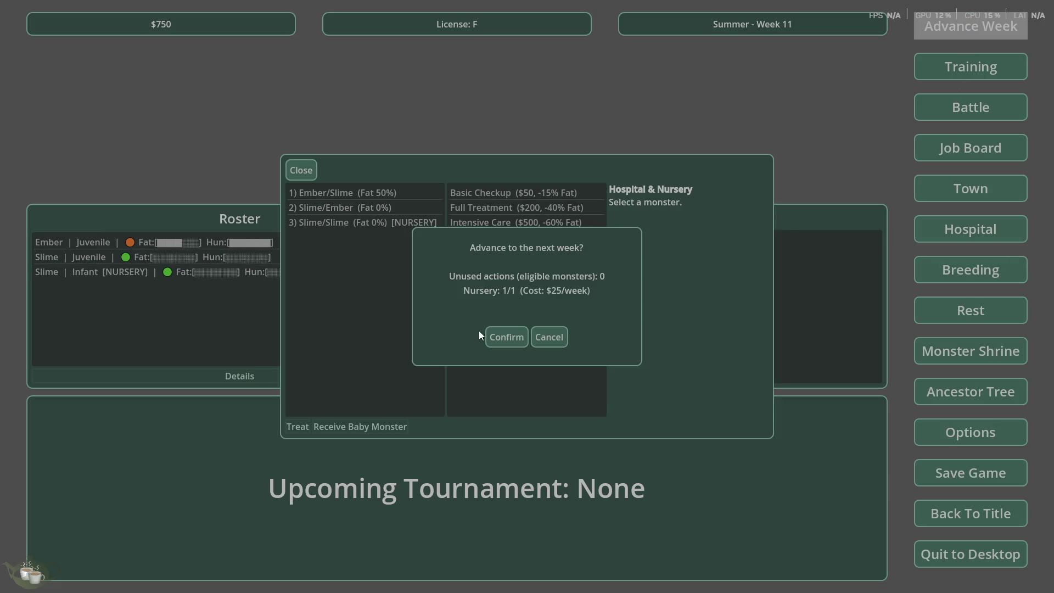
left_click(508, 333)
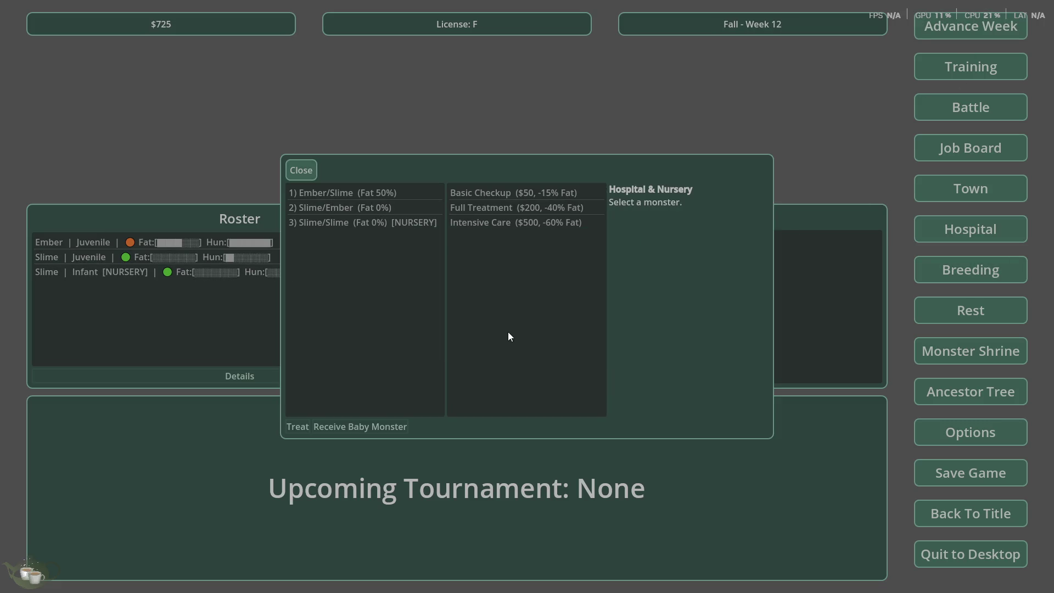
left_click(393, 196)
left_click(541, 195)
left_click(297, 426)
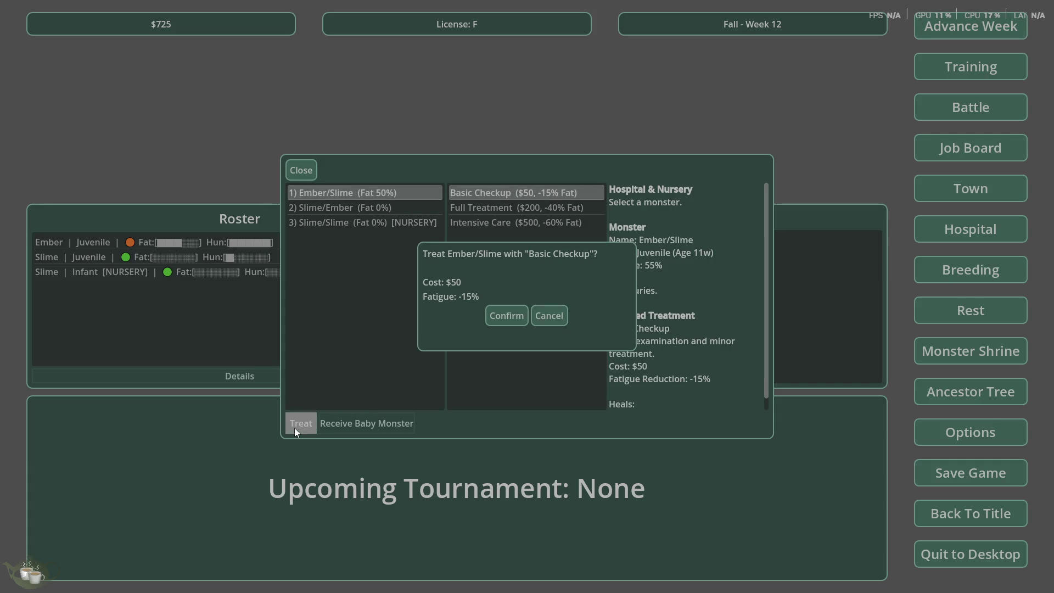
left_click(504, 319)
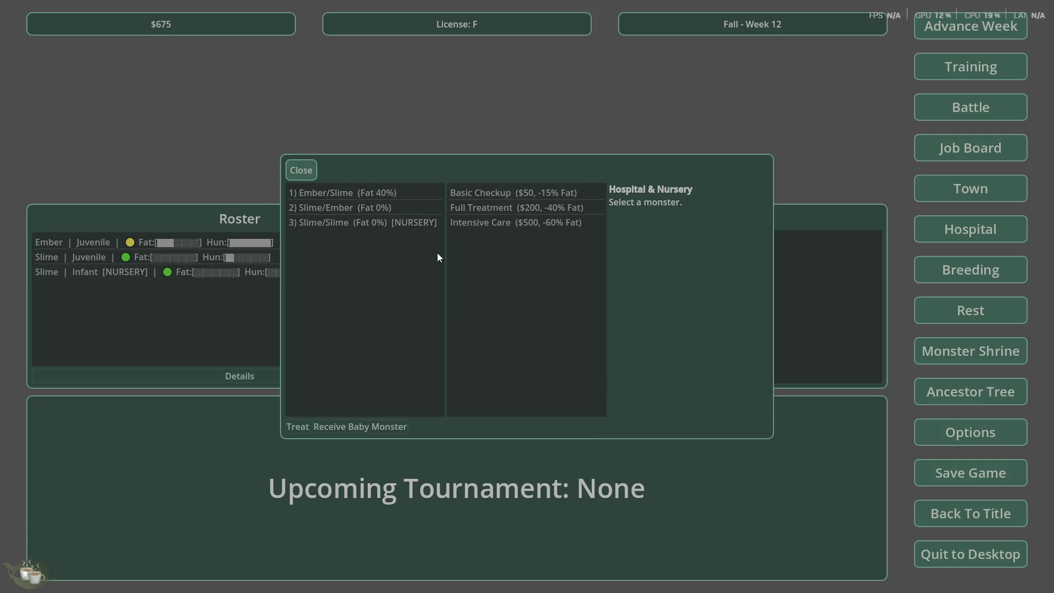
Advance three more weeks to Week 15
left_click(983, 22)
left_click(516, 337)
key("Return")
left_click(512, 342)
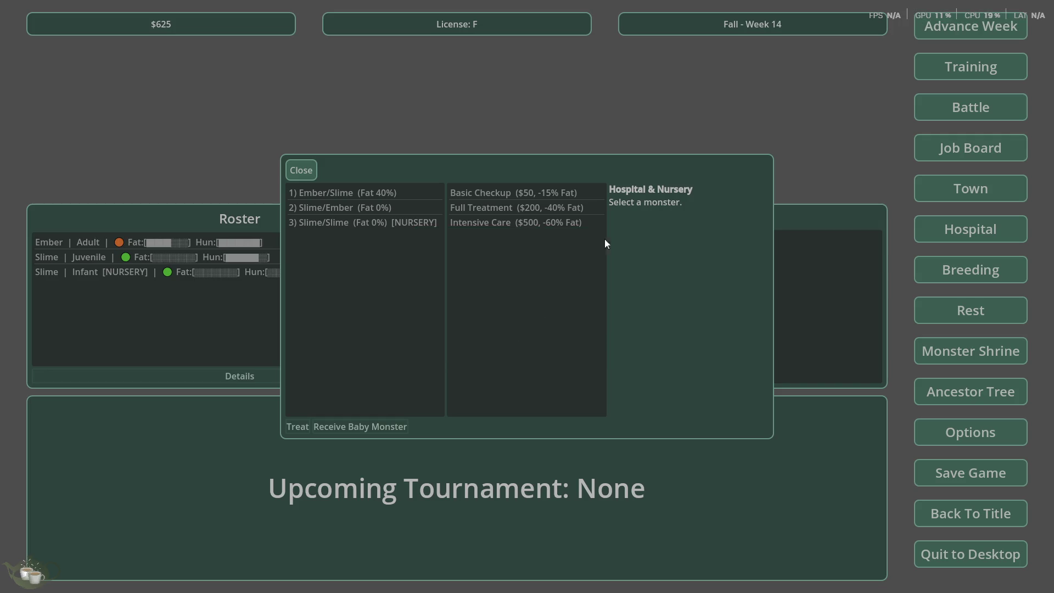
left_click(945, 25)
left_click(504, 338)
Release the Slime/Slime from the nursery at Week 15
left_click(414, 237)
left_click(384, 222)
left_click(360, 427)
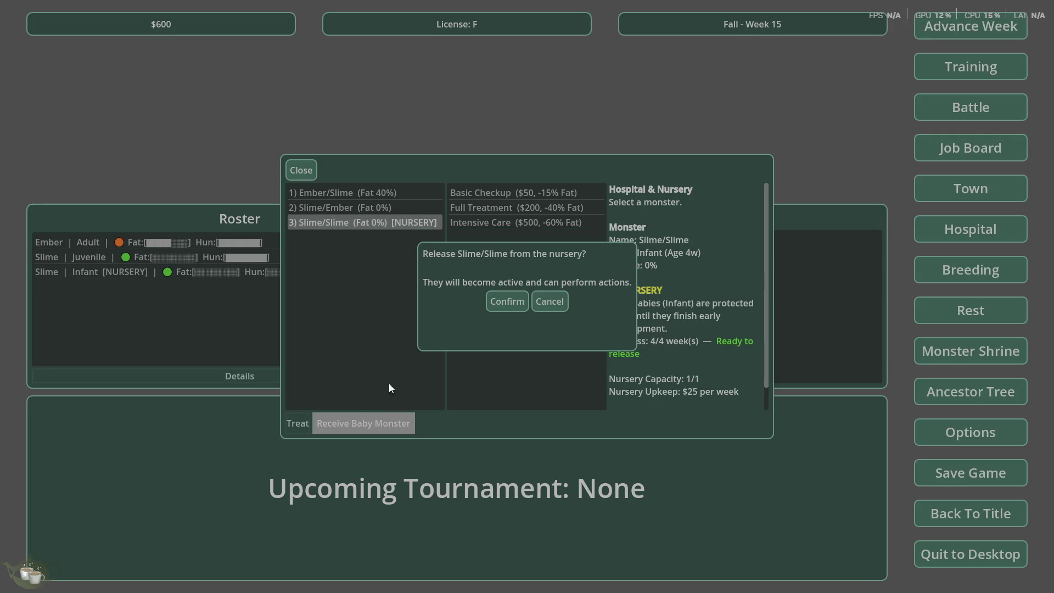
left_click(509, 302)
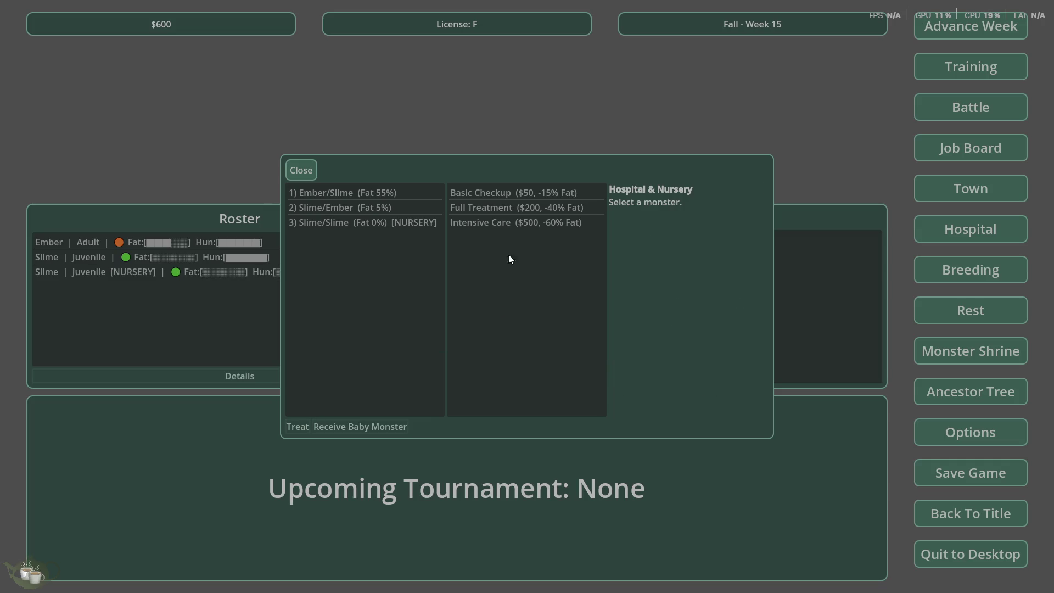
left_click(316, 172)
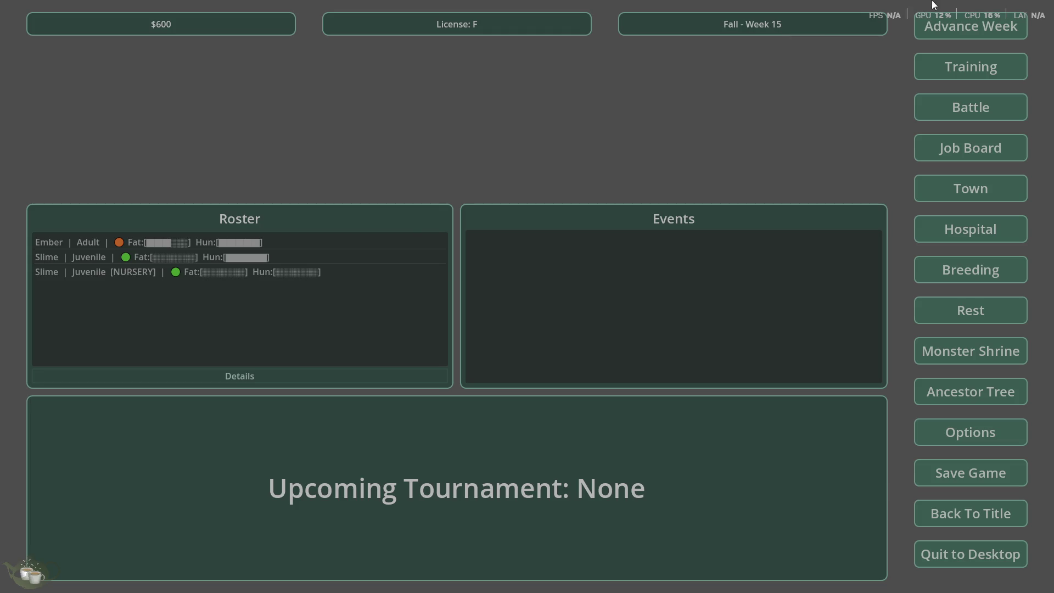
Advance four weeks, from Week 15 to Winter Week 19
left_click(936, 22)
key("Return")
left_click(928, 31)
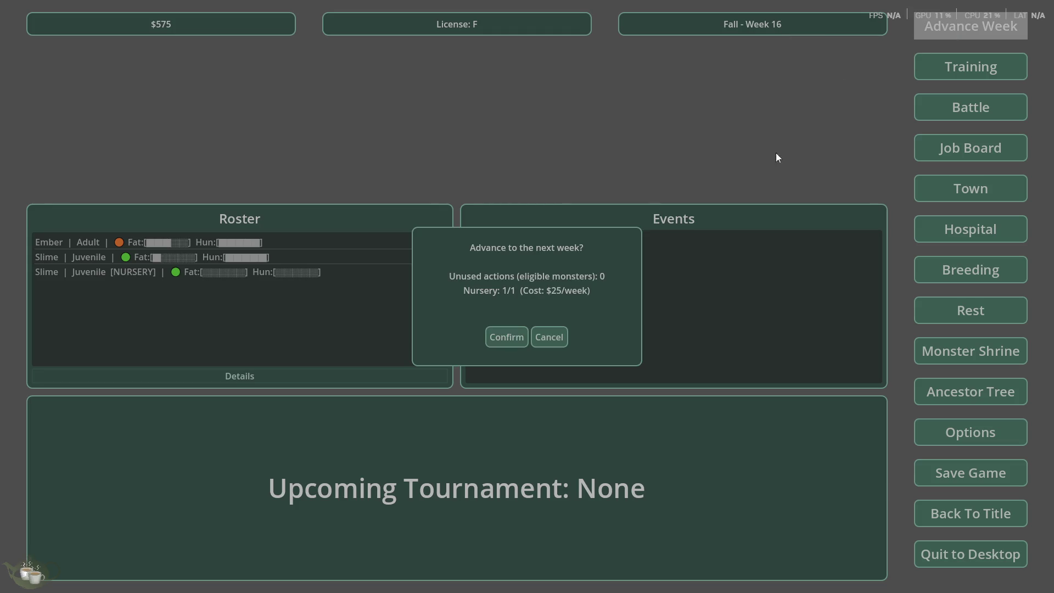
key("Return")
left_click(921, 36)
key("Return")
left_click(933, 30)
left_click(504, 338)
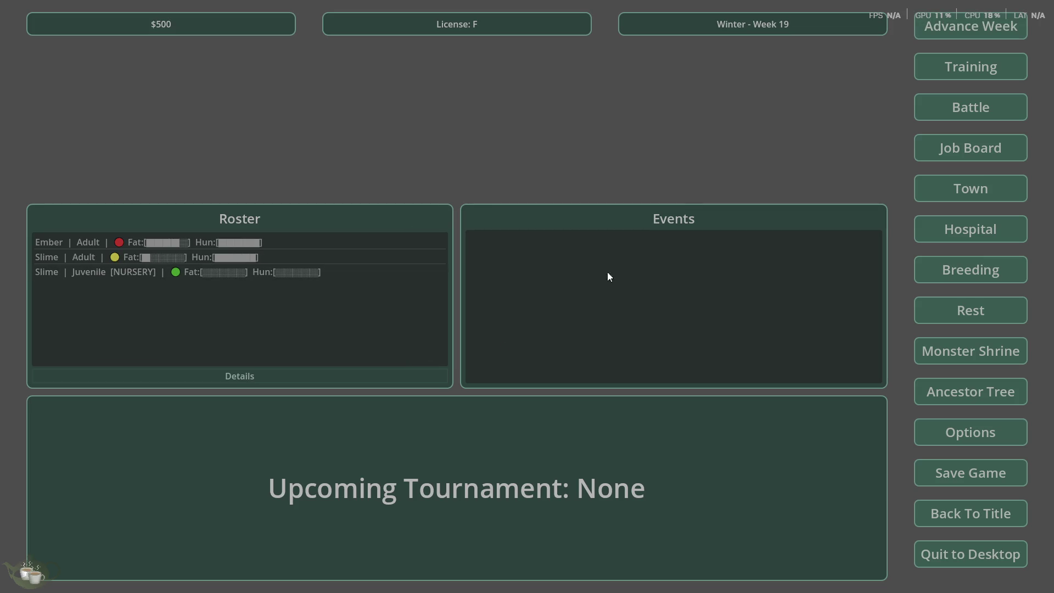
At Winter Week 19, release the nursery Slime/Slime via the Hospital, ending at $500
left_click(963, 234)
left_click(413, 224)
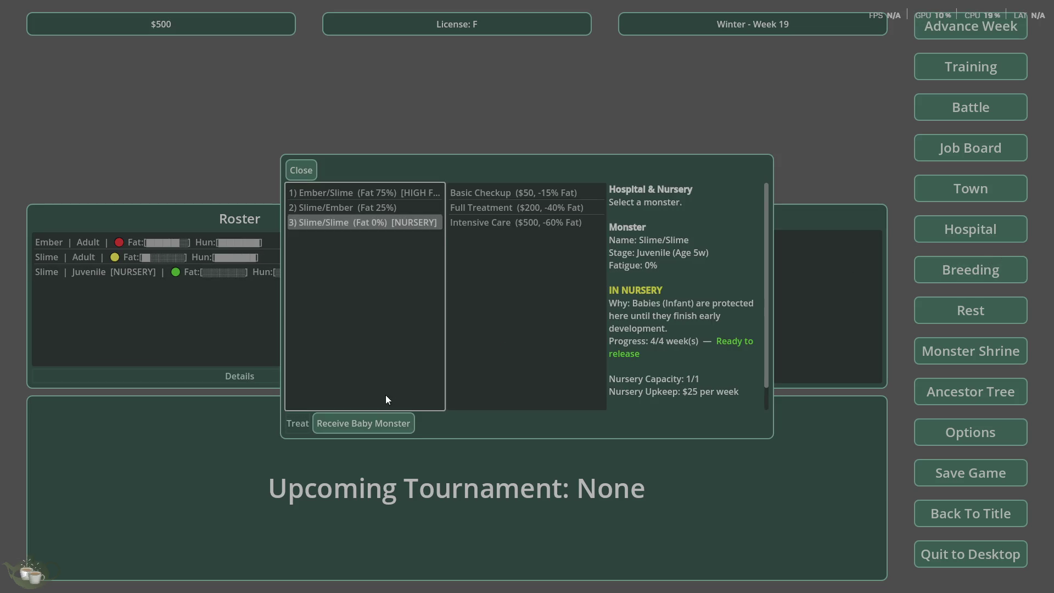
left_click(381, 421)
left_click(507, 301)
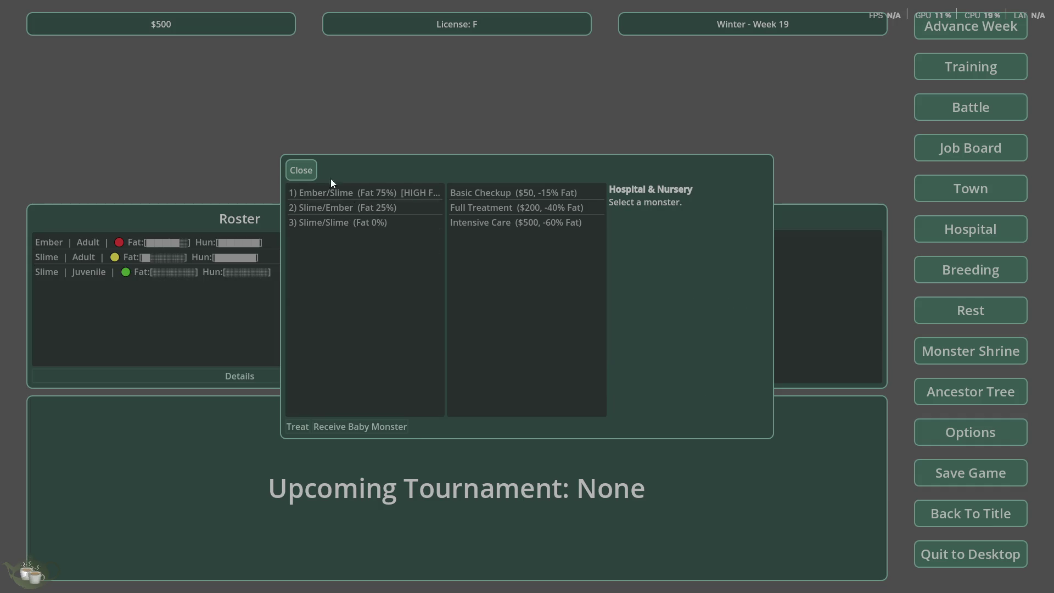
left_click(301, 170)
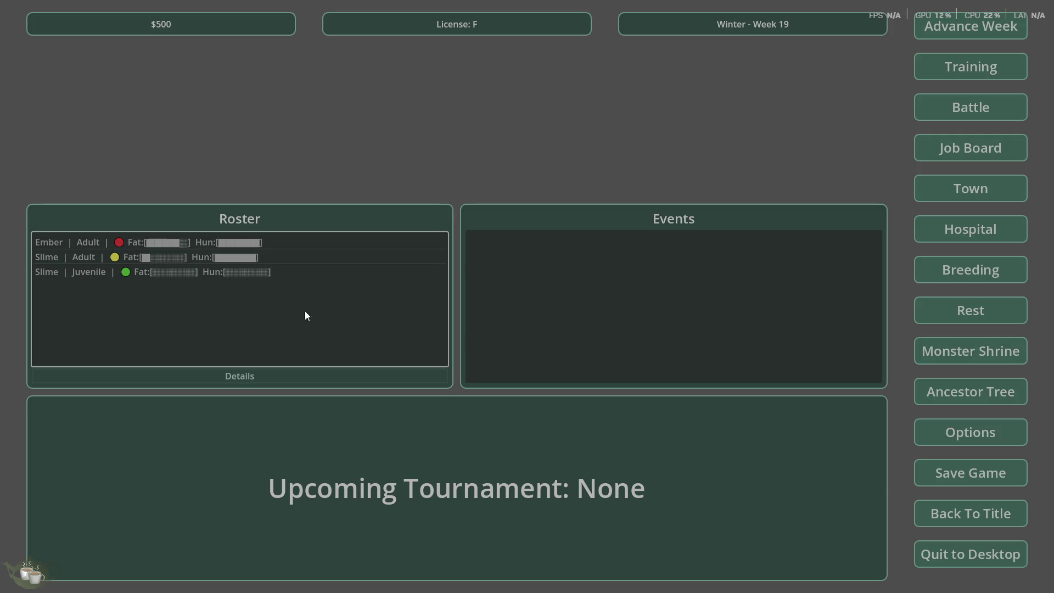
View the Details of the adult Slime and the juvenile Slime in turn
left_click(231, 258)
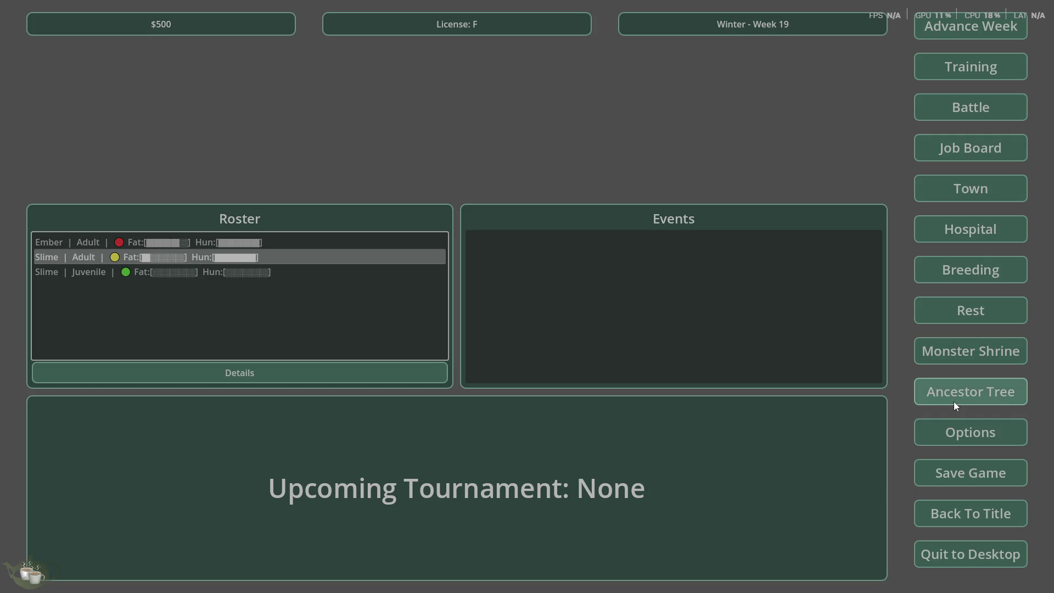
left_click(256, 372)
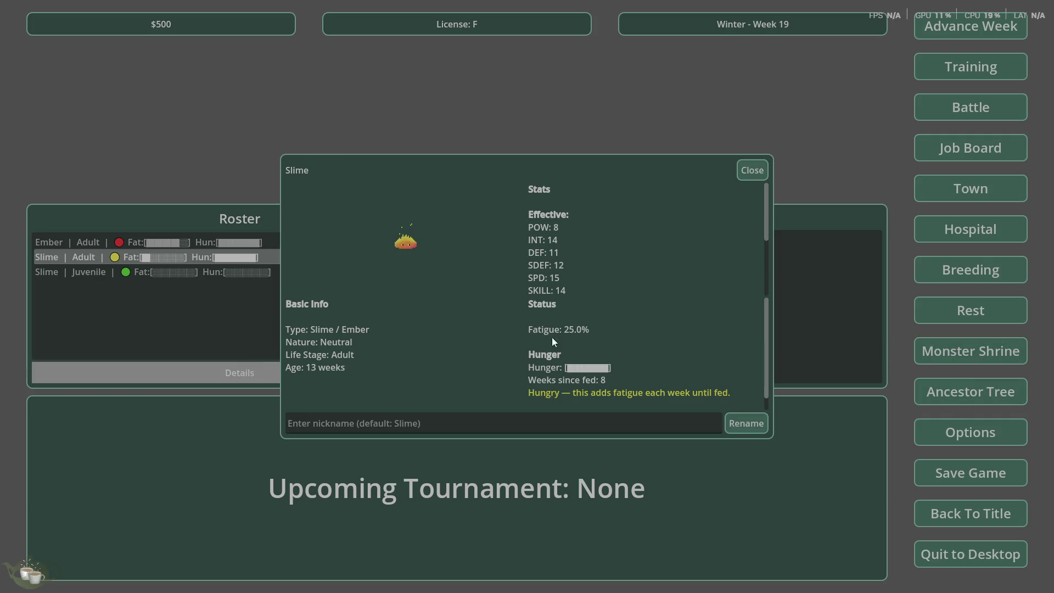
left_click(752, 166)
left_click(183, 275)
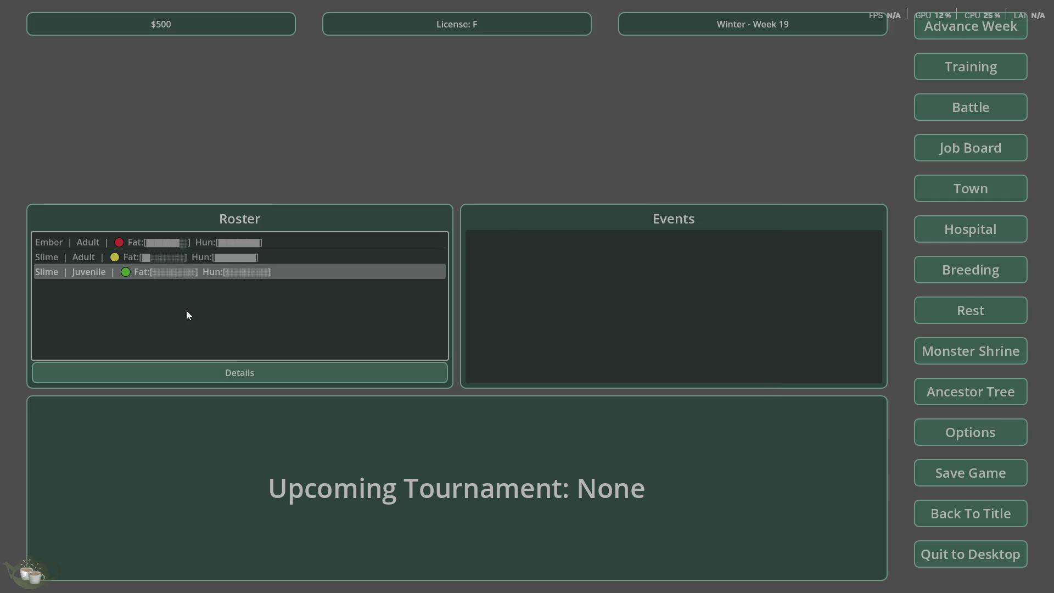
left_click(232, 371)
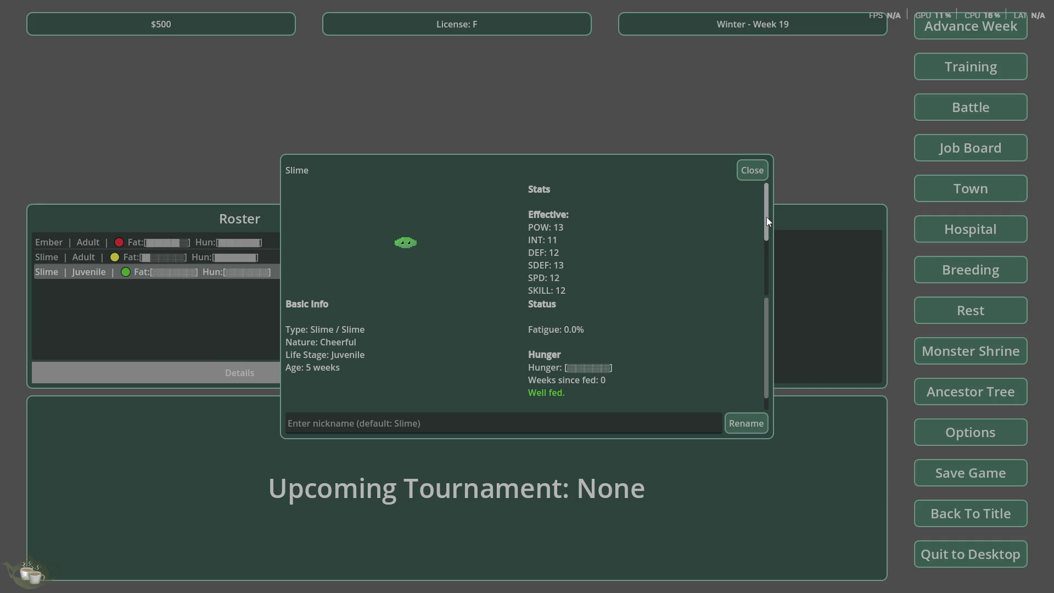
left_click(750, 173)
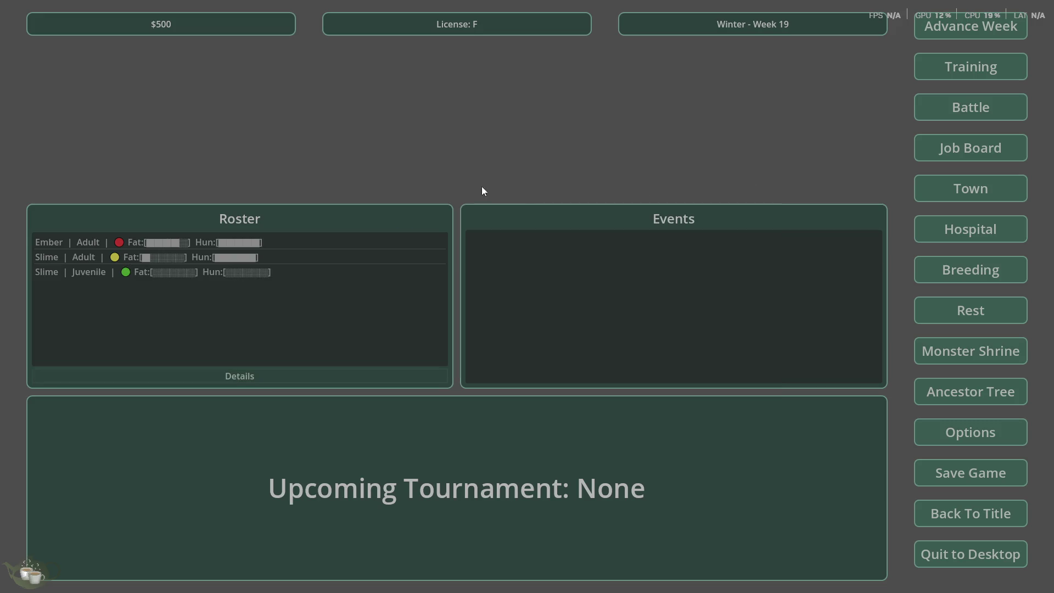
Open Ember's Details and scroll through its stats and status
left_click(123, 245)
left_click(227, 374)
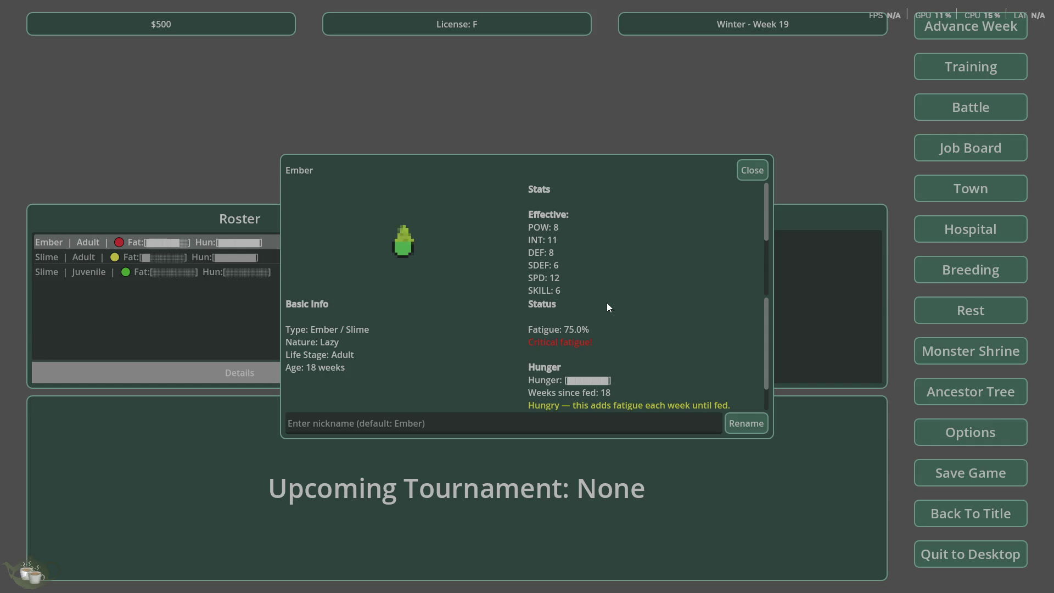
scroll(721, 247, "down", 3)
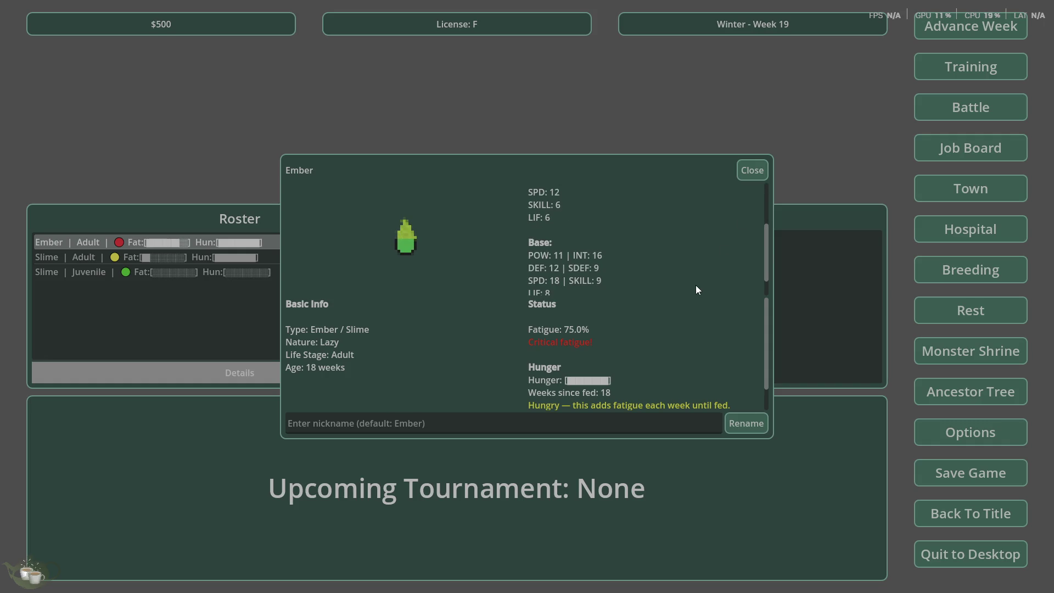
scroll(697, 283, "up", 3)
left_click(740, 168)
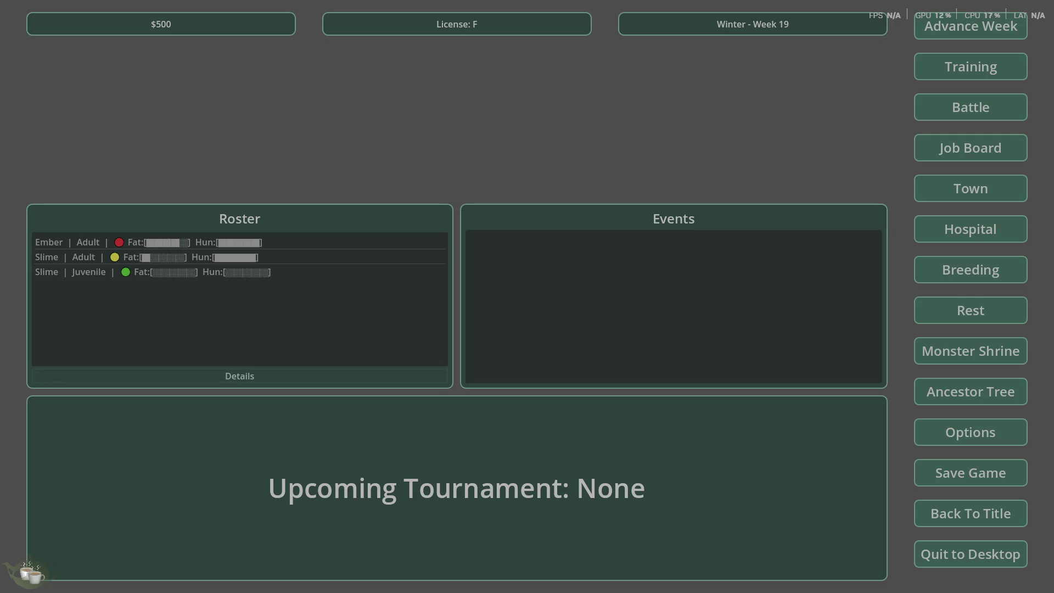
key("alt+Tab")
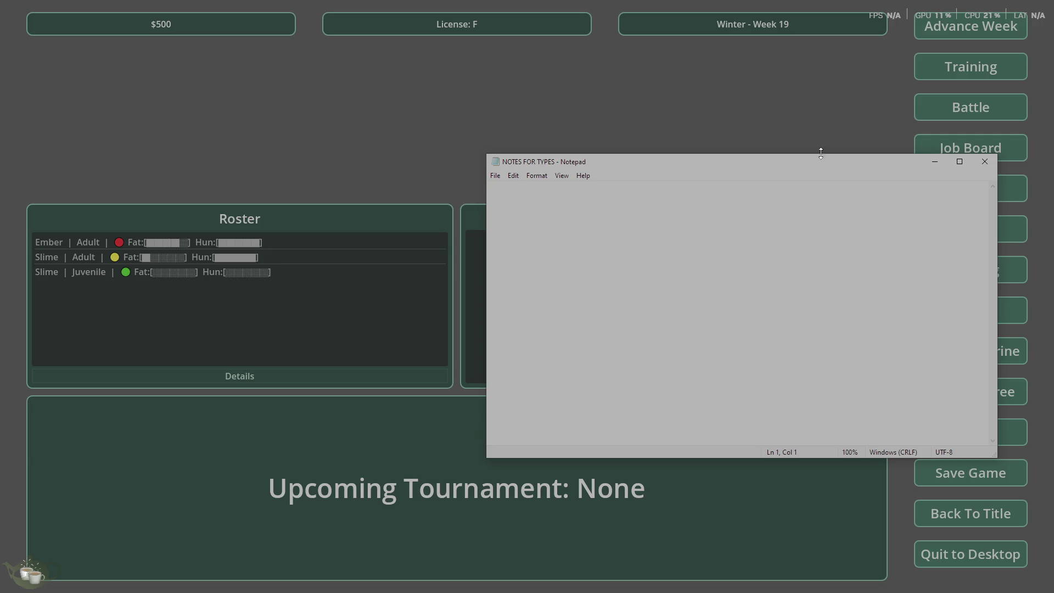
key("alt+Tab")
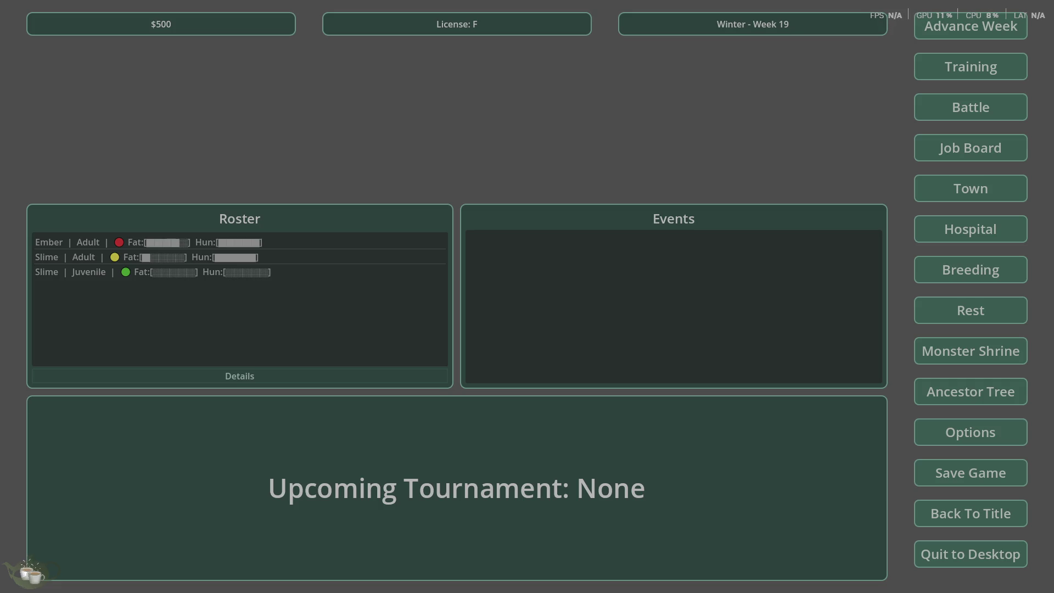
key("super+s")
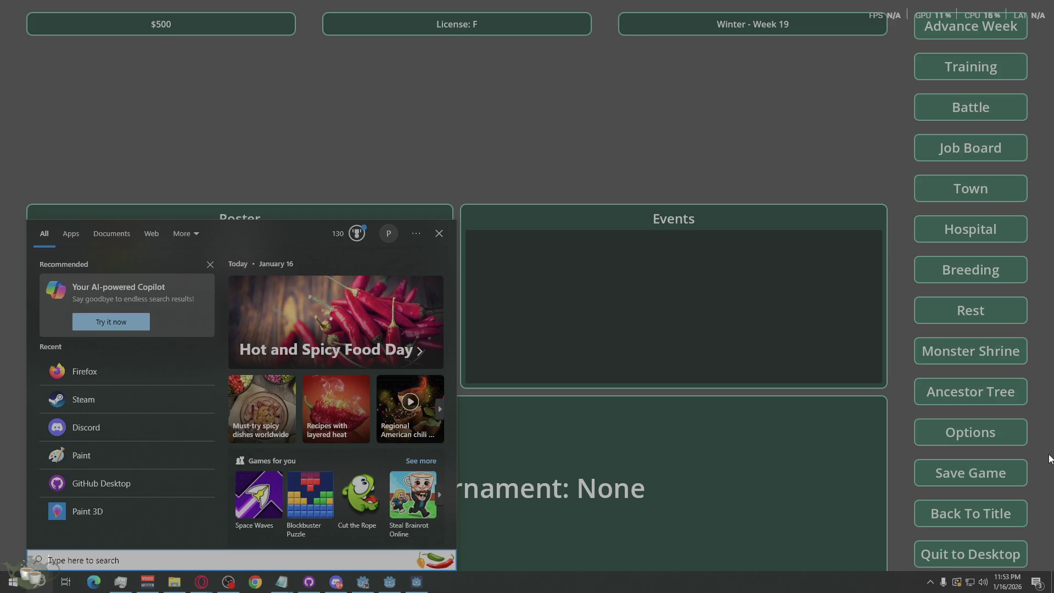
Launch Calculator by searching 'calc' from the Start menu
type("calc")
key("Return")
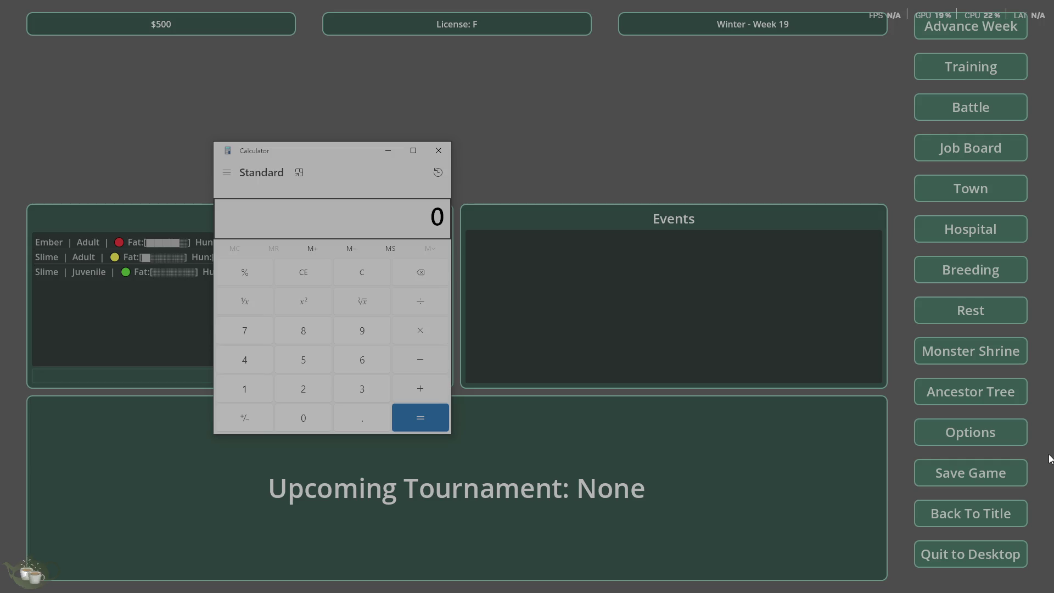
Compute 14 × 14 = 196 in Calculator, then minimize it
left_click(256, 387)
left_click(265, 354)
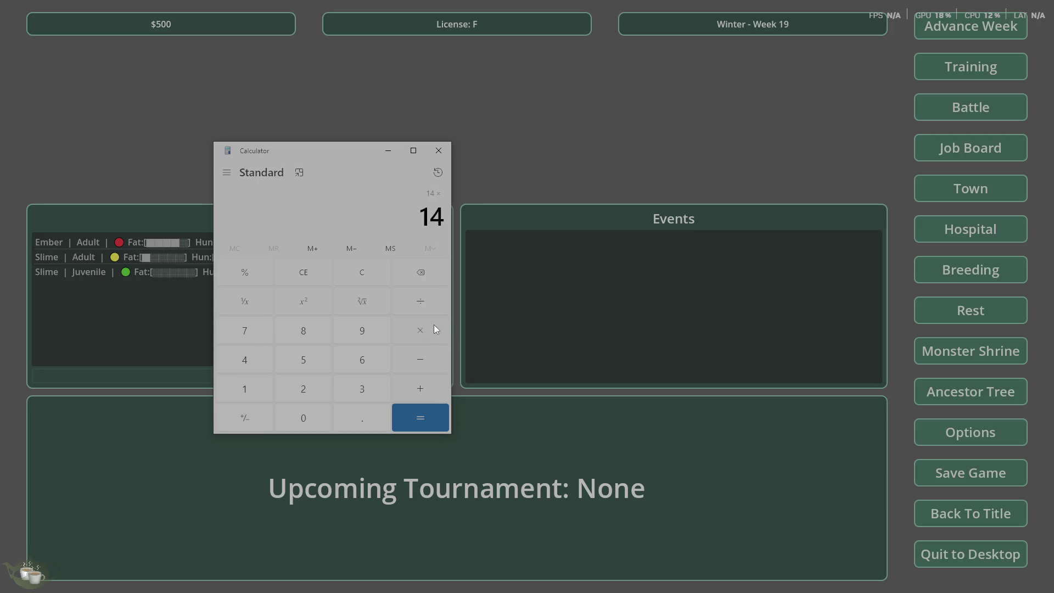
left_click(240, 401)
left_click(244, 360)
left_click(417, 420)
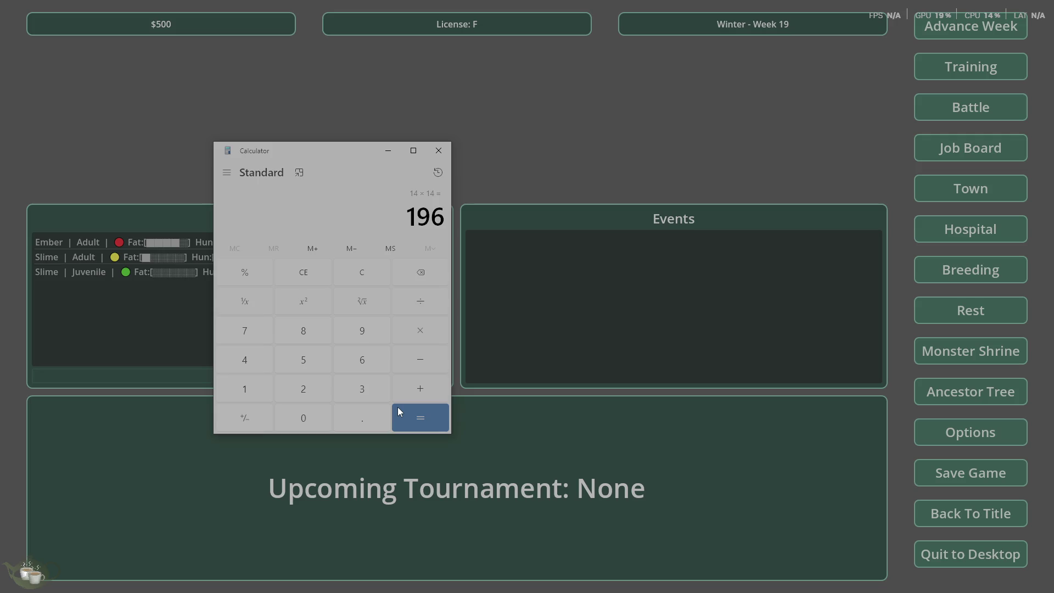
left_click(674, 403)
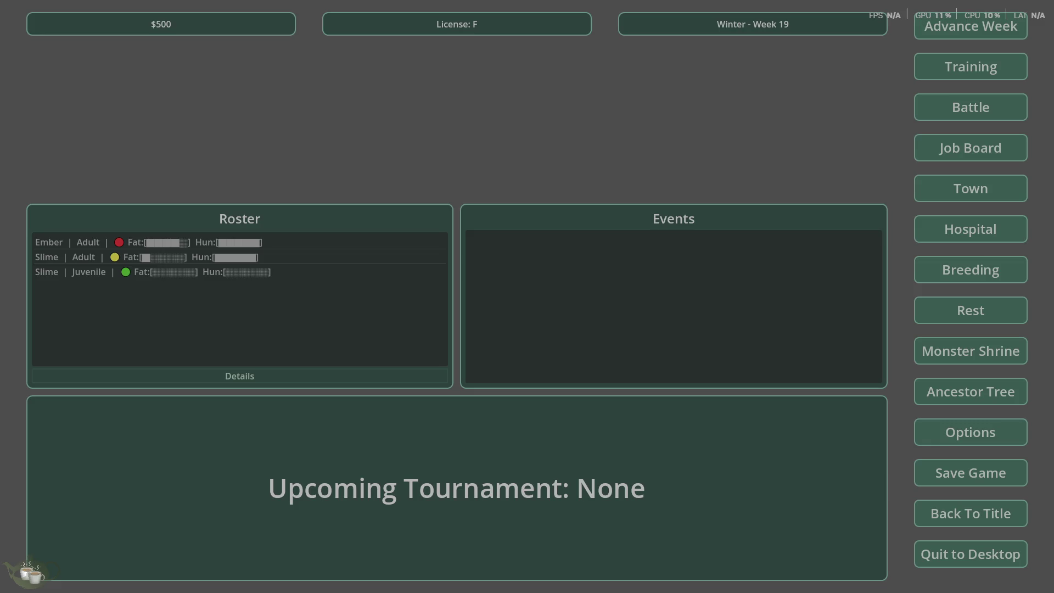
Switch back to the Calculator showing 196 with Alt+Tab
key("alt+Tab")
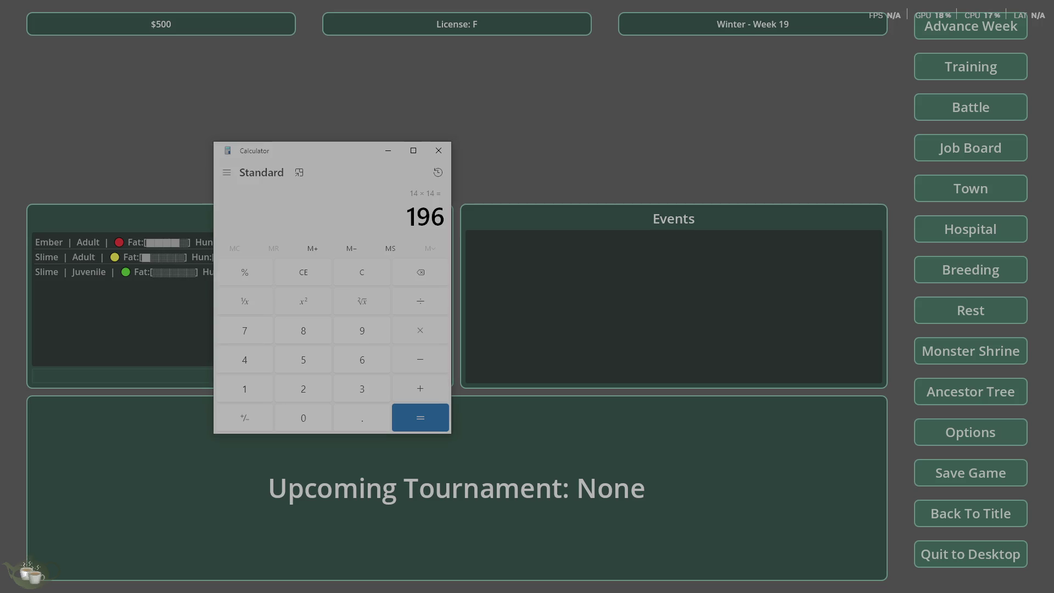
Close the Calculator window showing 196
left_click(430, 152)
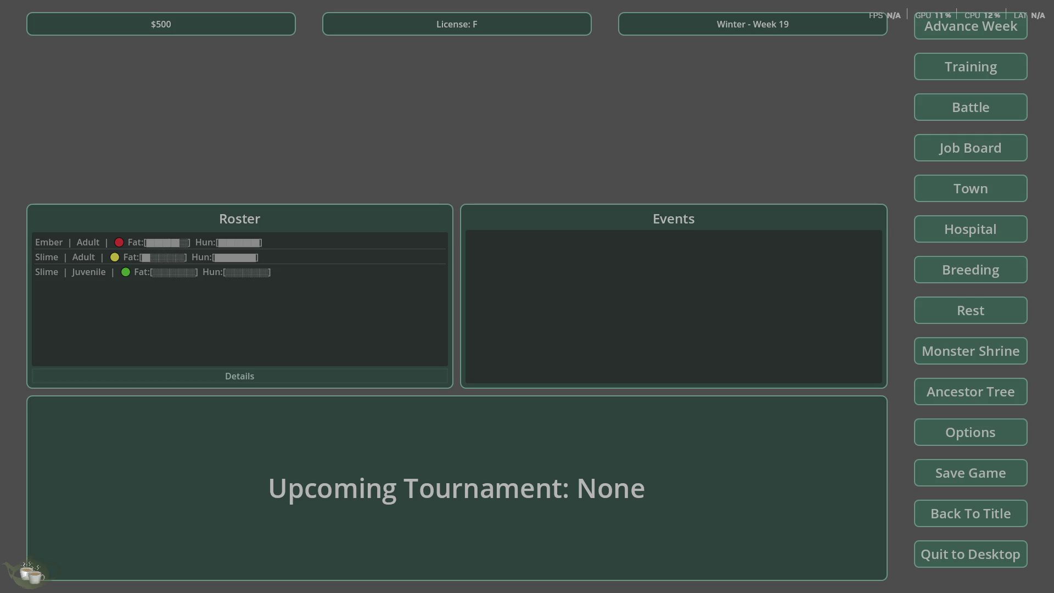
key("XF86AudioNext")
key("alt+F4")
Open the 1-18 PDF from Songbook's Finals folder in Acrobat and maximize it
key("alt+Tab")
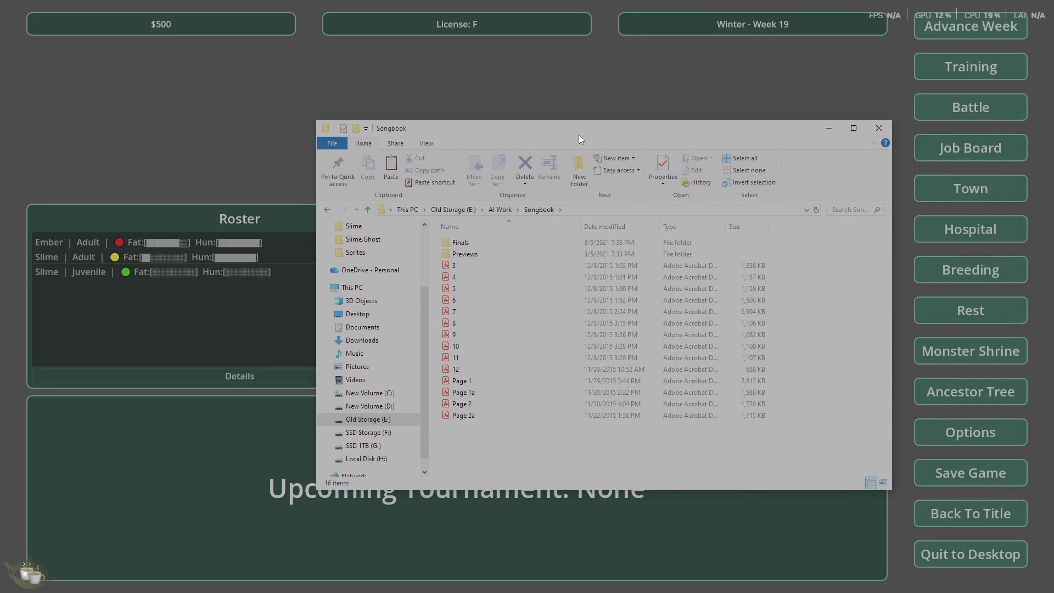
double_click(479, 244)
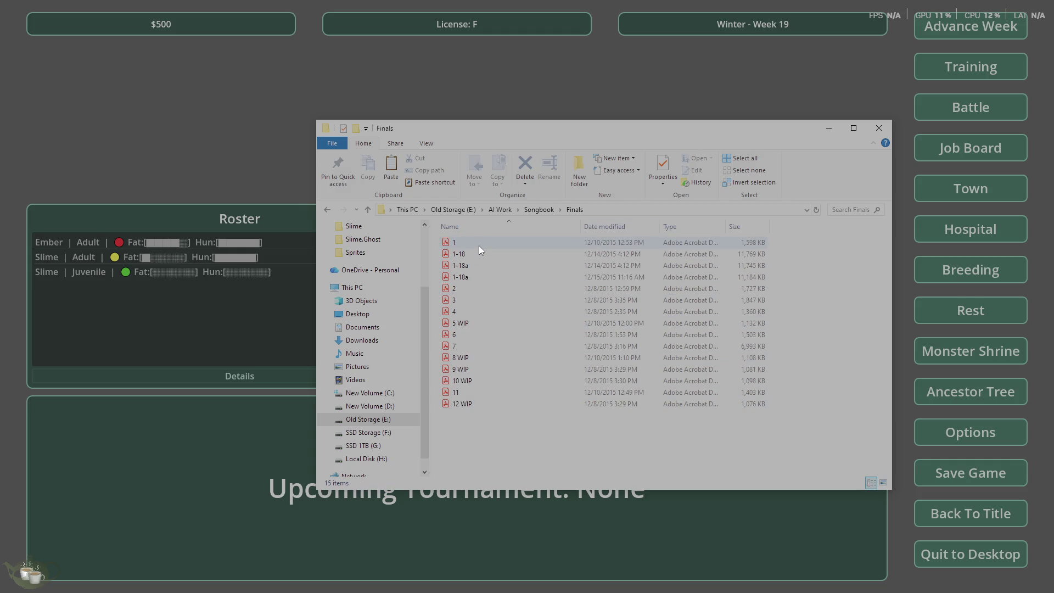
double_click(477, 256)
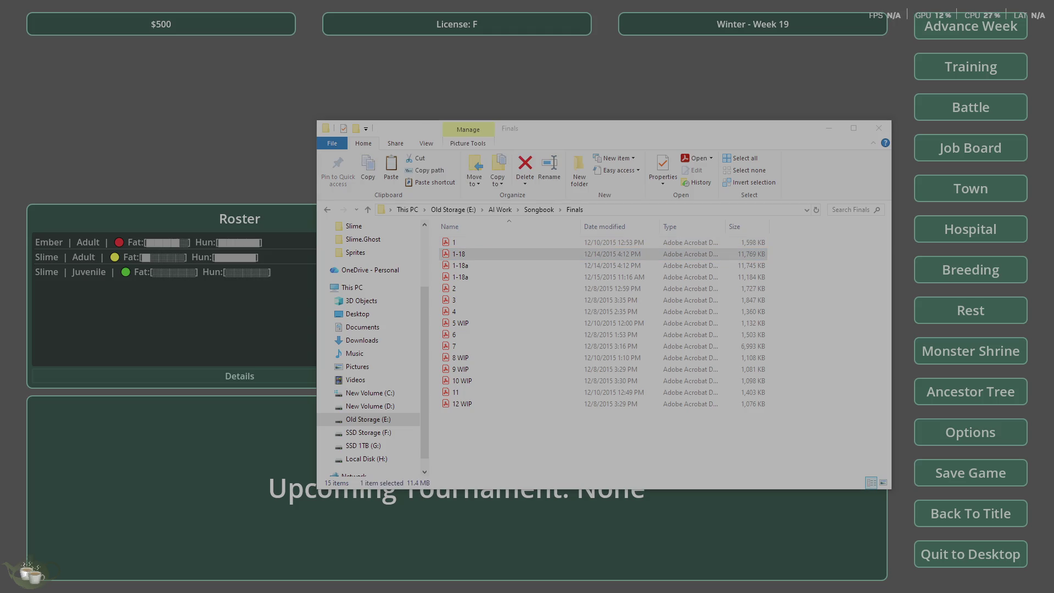
left_click_drag(466, 123, 346, 114)
double_click(346, 114)
scroll(616, 313, "down", 5)
scroll(616, 313, "down", 5)
Page down the 1-18 PDF to page 9 of 9, the night city illustration with balloons
scroll(616, 313, "down", 10)
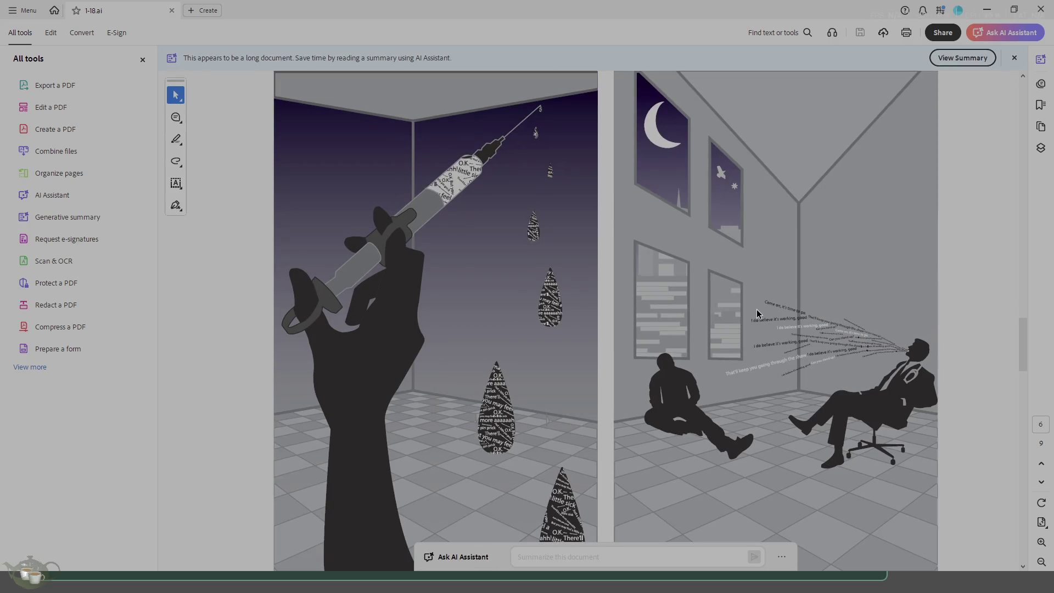
scroll(757, 314, "down", 2)
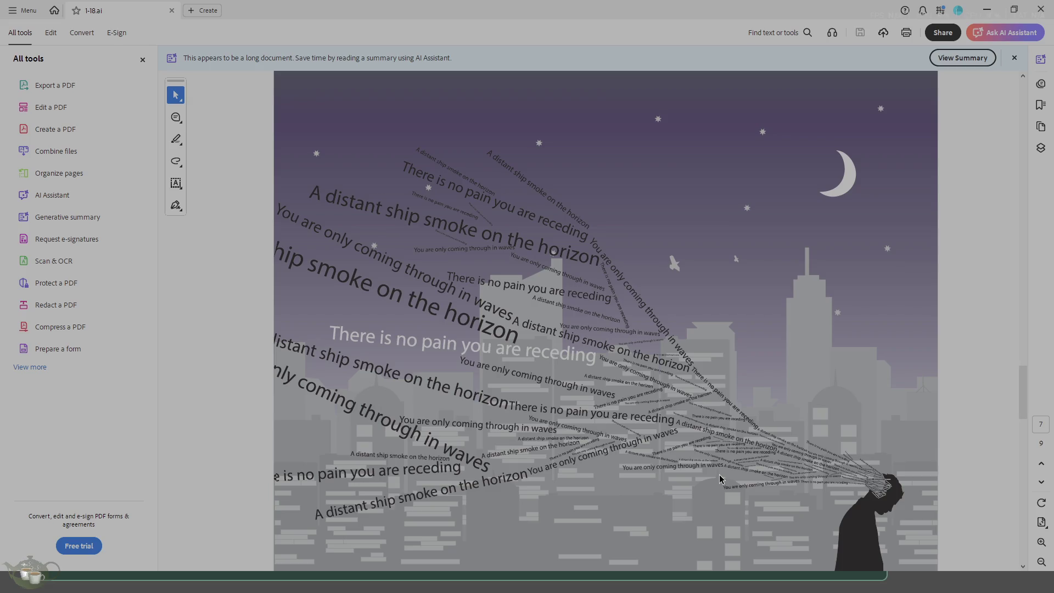
scroll(720, 478, "down", 2)
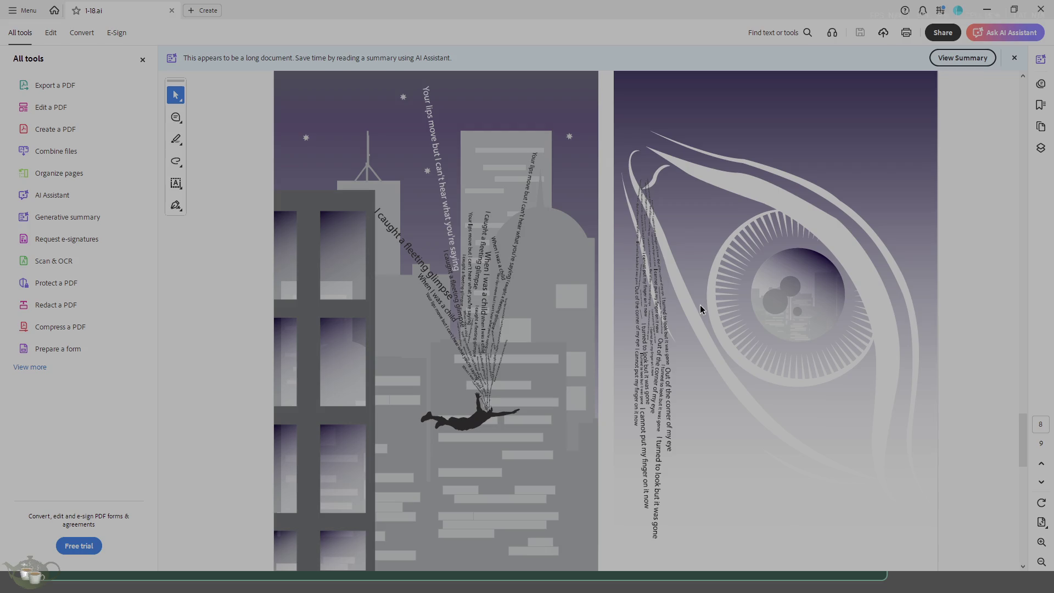
scroll(668, 321, "down", 2)
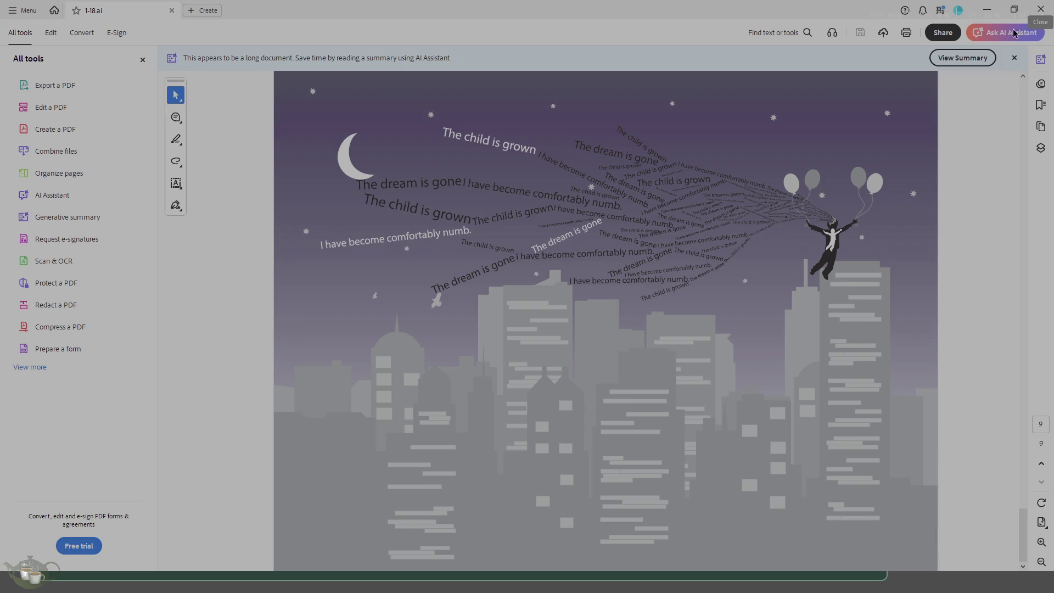
Scroll 1-18 back up to page 2, down to the page 4 hospital spread, then close it
scroll(812, 341, "up", 5)
scroll(811, 329, "down", 2)
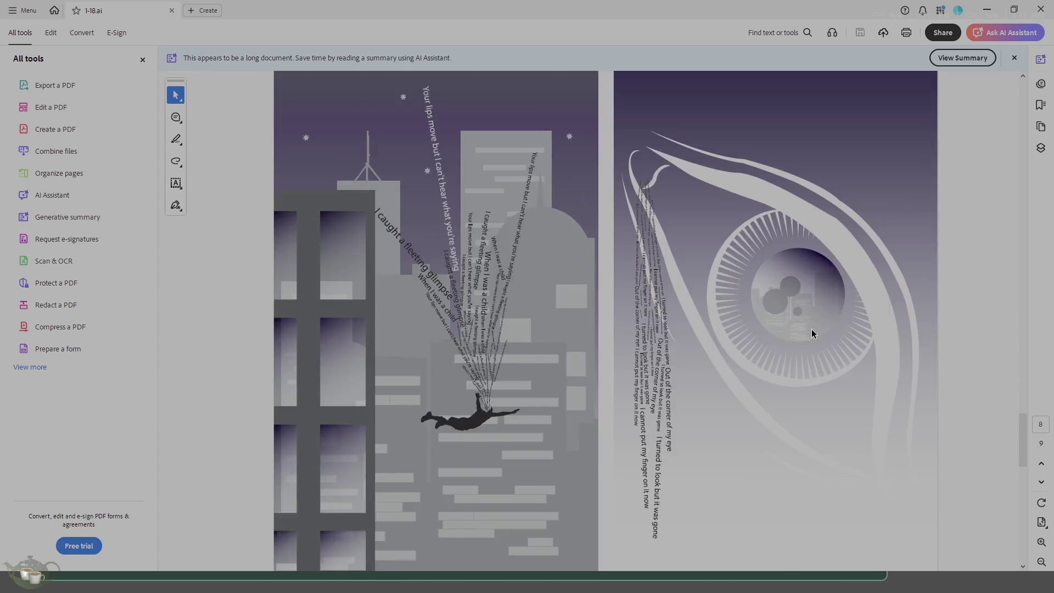
scroll(812, 330, "up", 5)
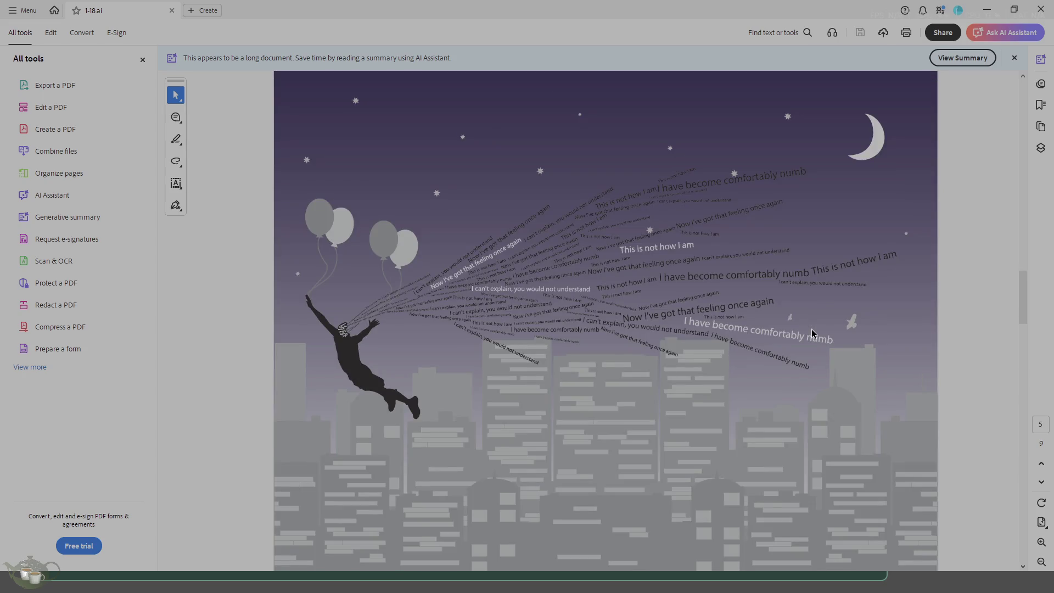
scroll(813, 333, "up", 2)
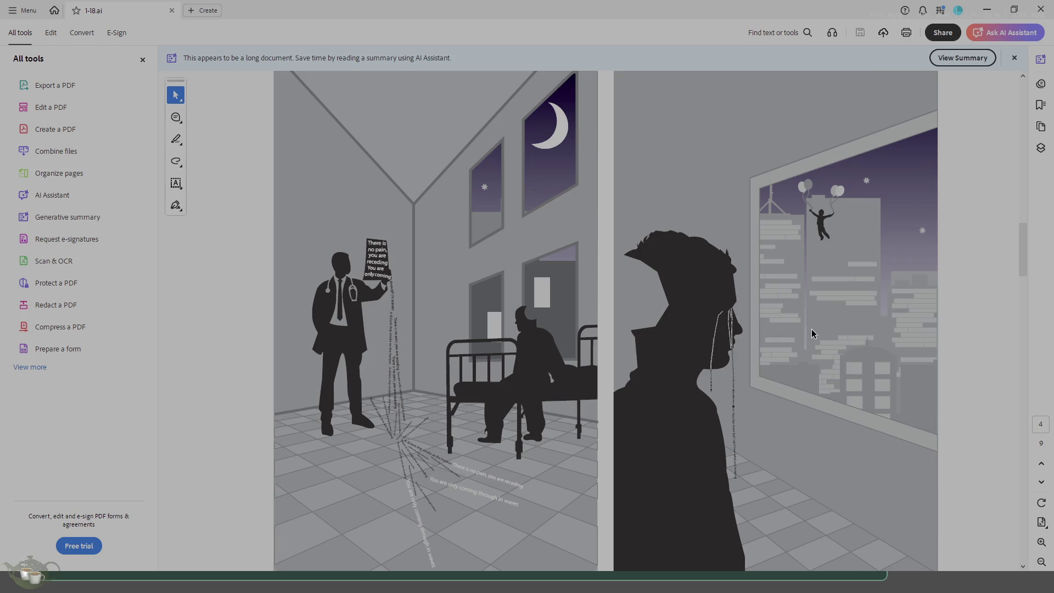
scroll(812, 333, "up", 2)
scroll(812, 333, "up", 2)
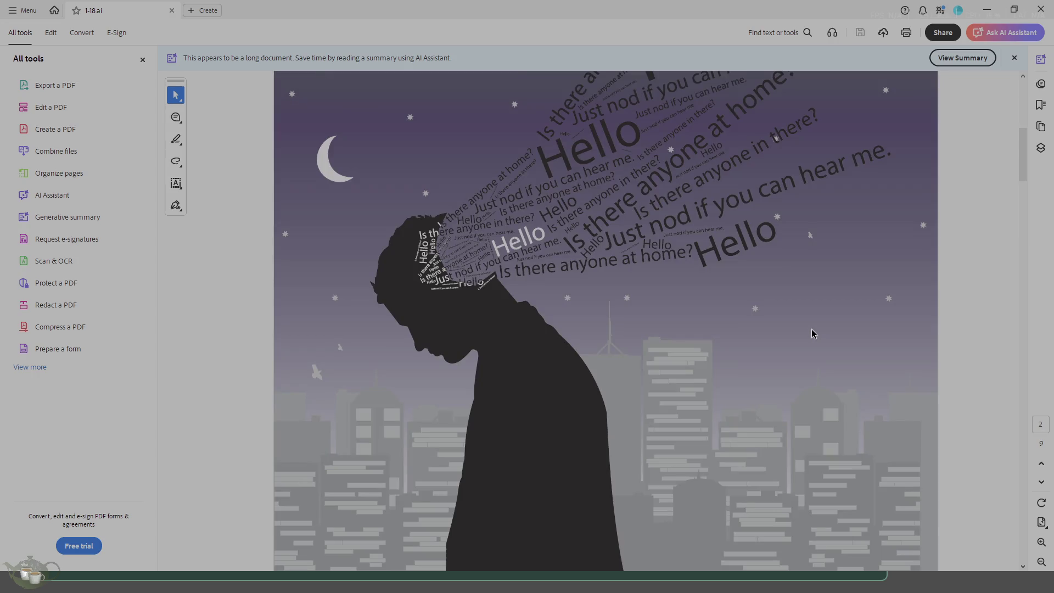
scroll(812, 334, "down", 2)
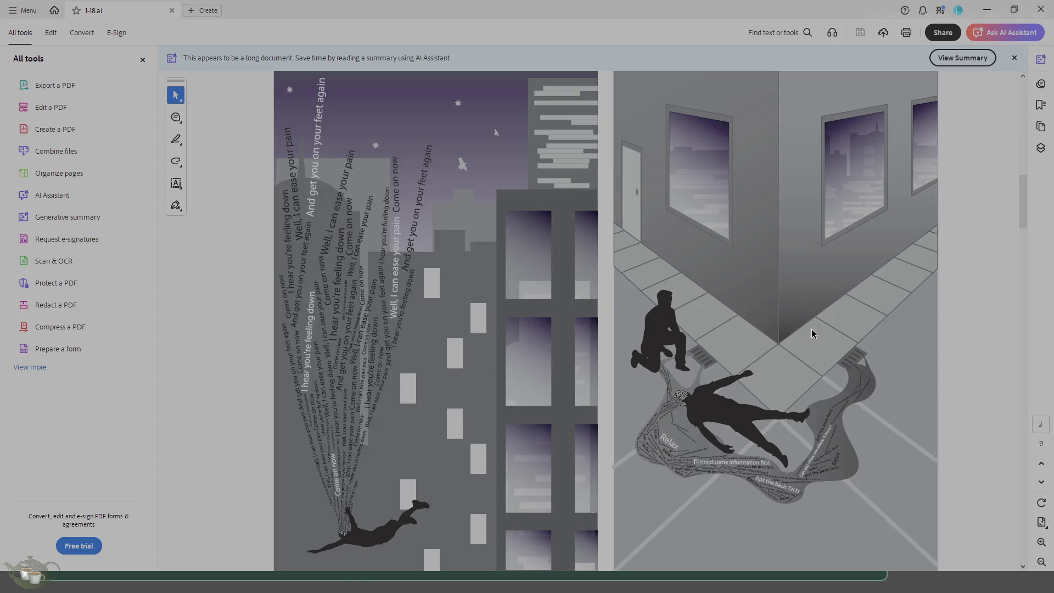
scroll(816, 327, "down", 2)
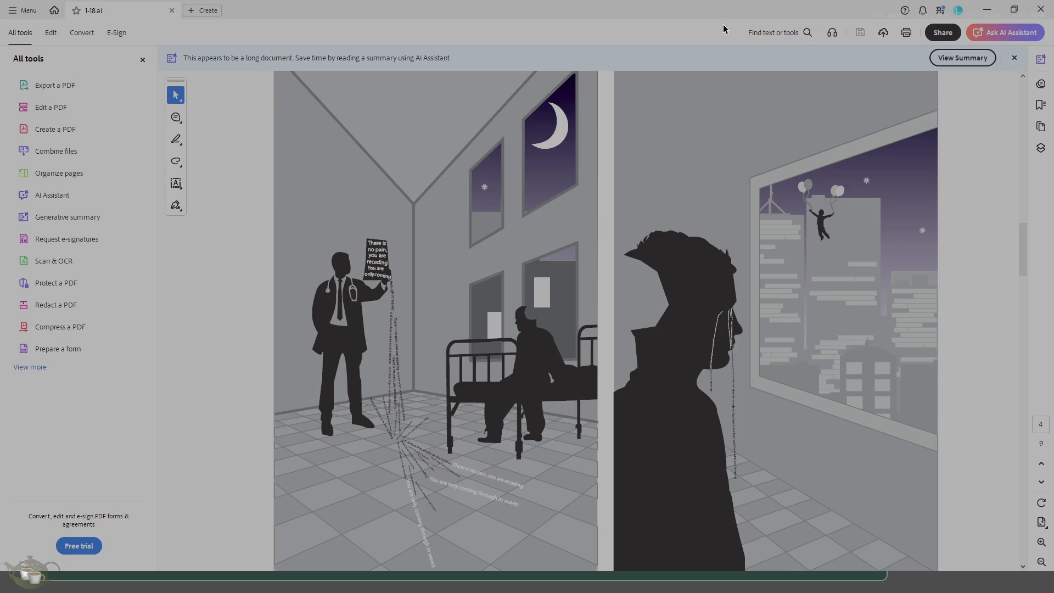
left_click(1043, 10)
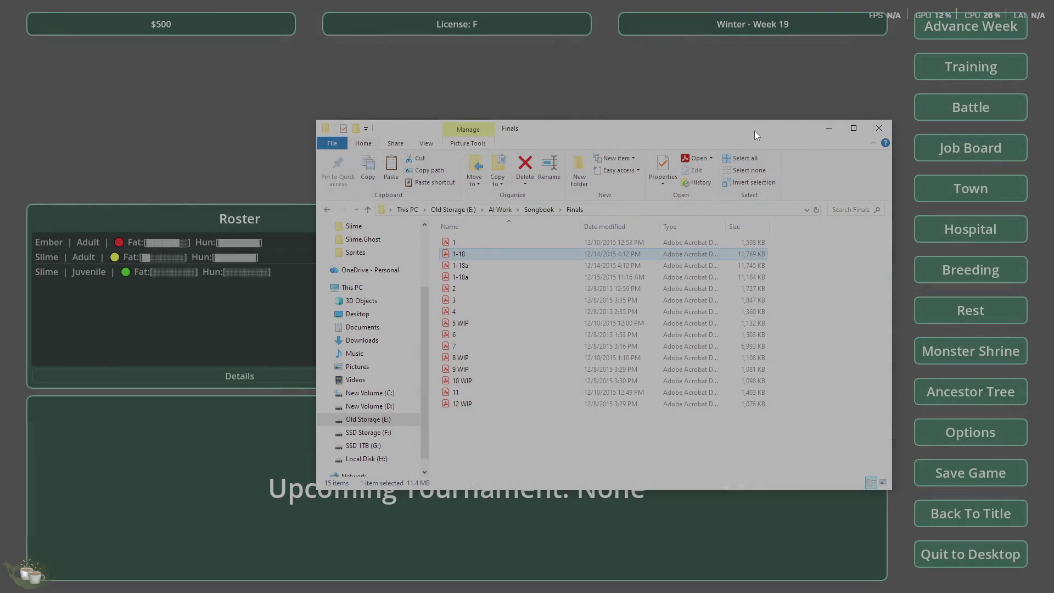
Nudge the Explorer window, then browse AI Work's project 4 and Project 2 folders
left_click_drag(752, 130, 798, 121)
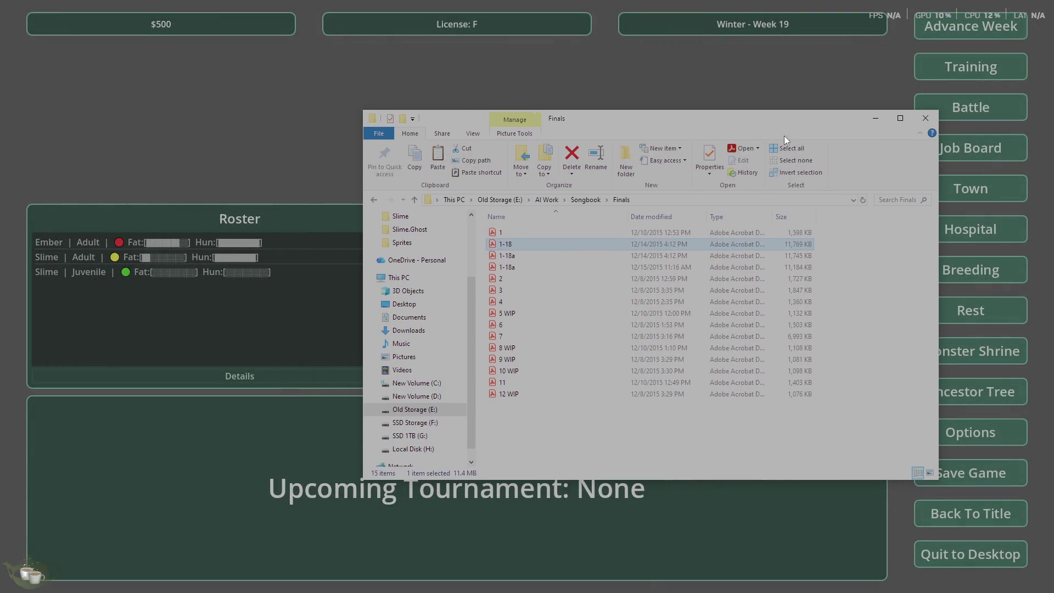
left_click(557, 201)
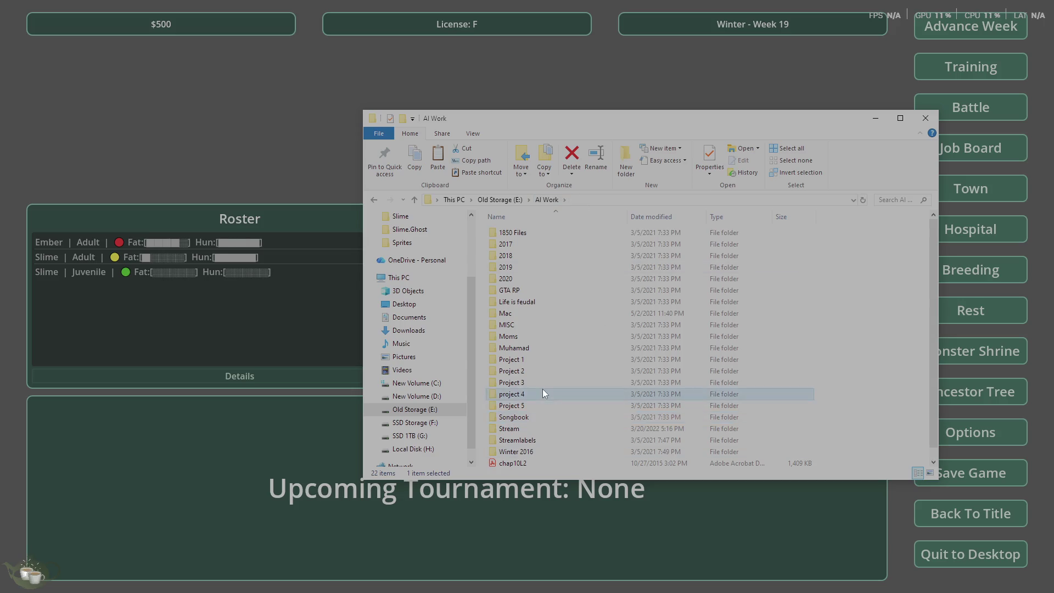
double_click(543, 391)
left_click(542, 198)
double_click(526, 374)
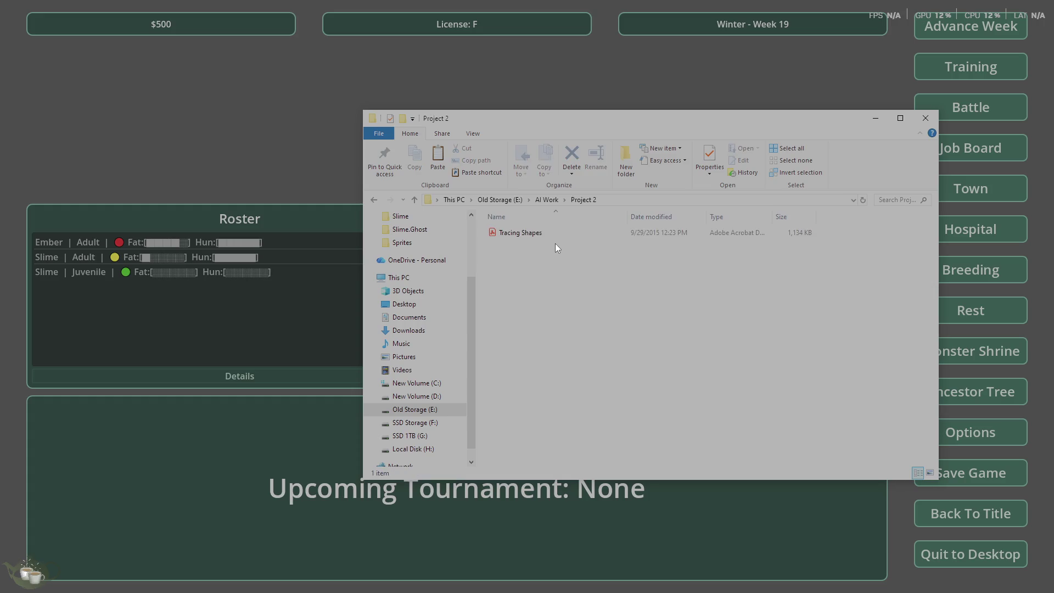
Preview the Tracing Shapes PDF in Acrobat and close it
double_click(538, 233)
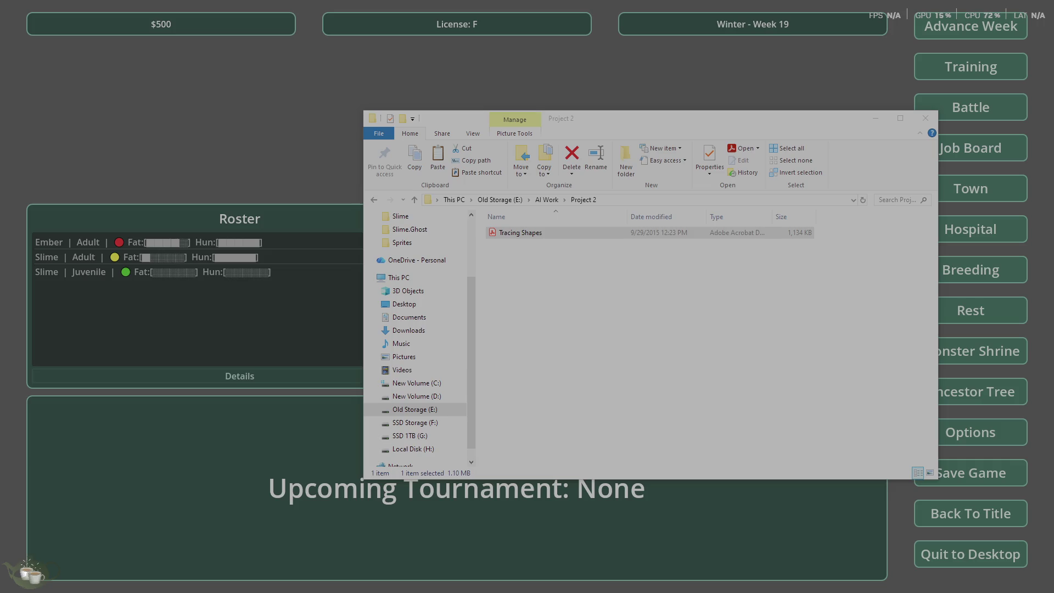
scroll(519, 258, "down", 5)
scroll(527, 297, "down", 5)
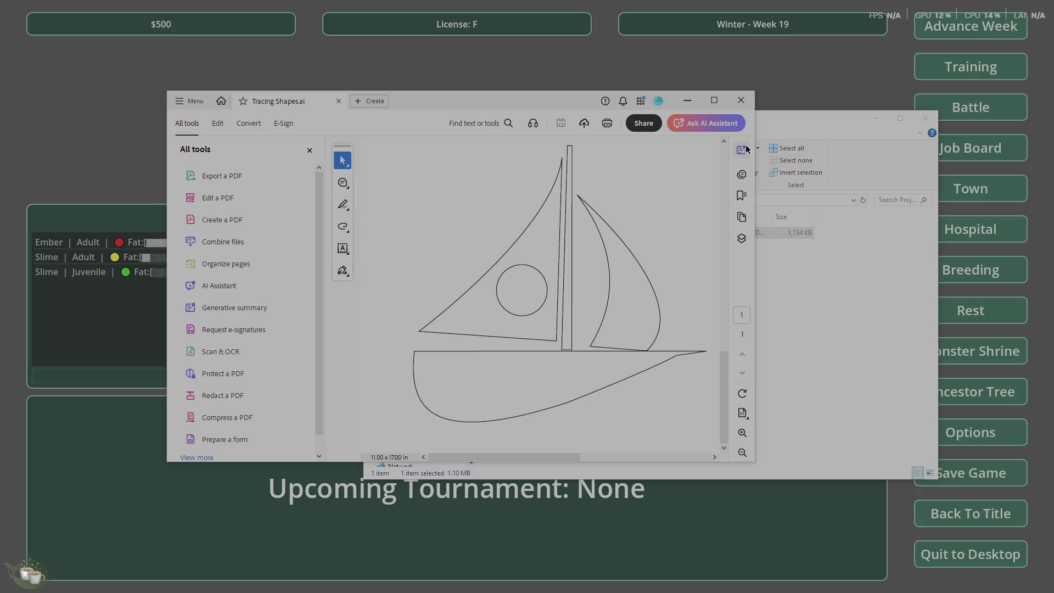
left_click(742, 100)
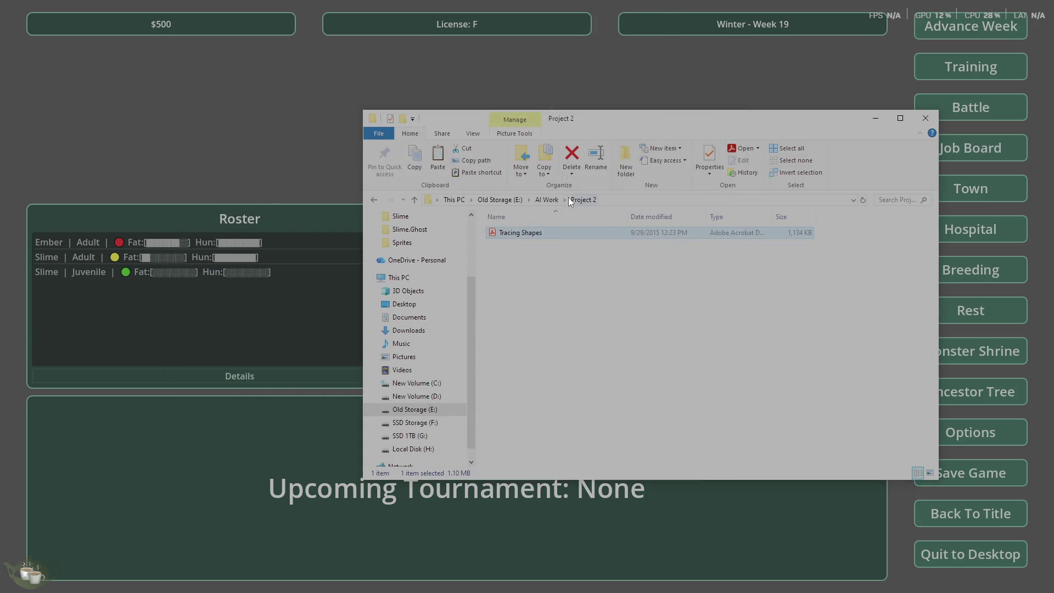
Preview chap10L2 and GEORG T6-10 TYPE, then open chap10L2a from the Color Card folder
left_click(547, 199)
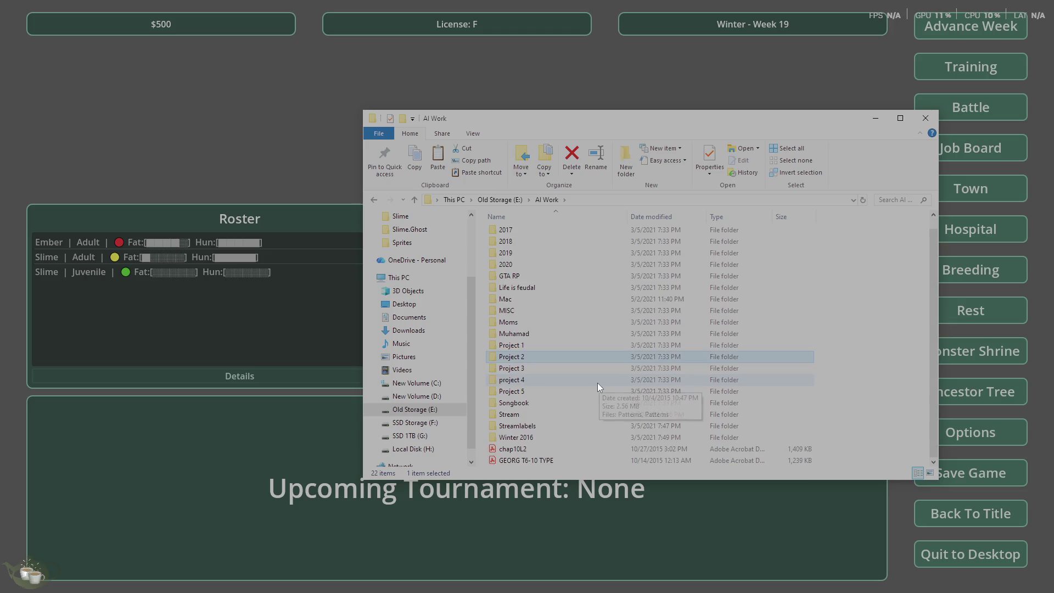
scroll(552, 461, "down", 1)
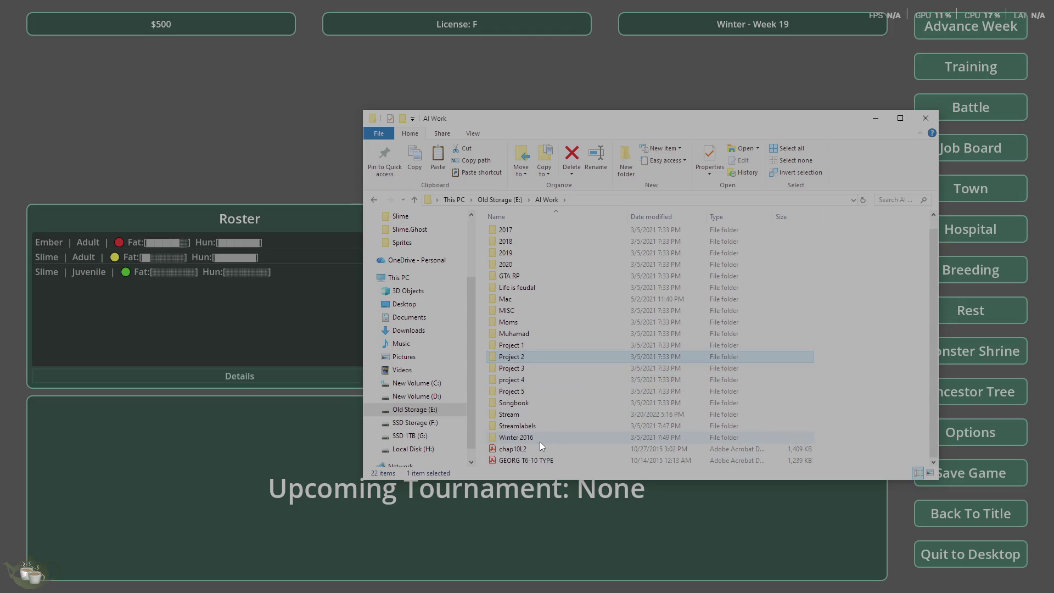
double_click(529, 453)
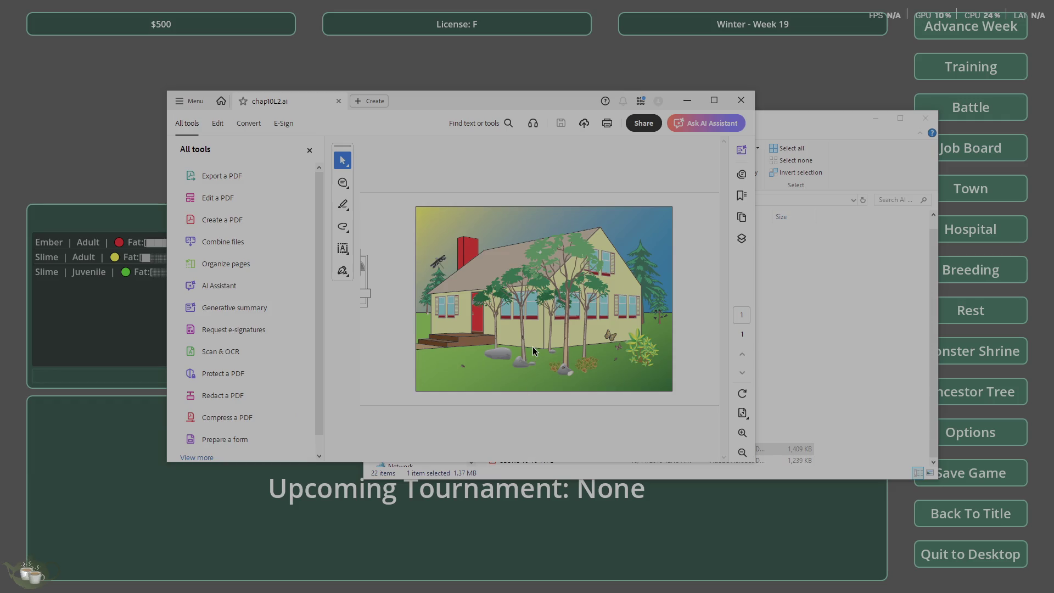
left_click(740, 103)
left_click(523, 460)
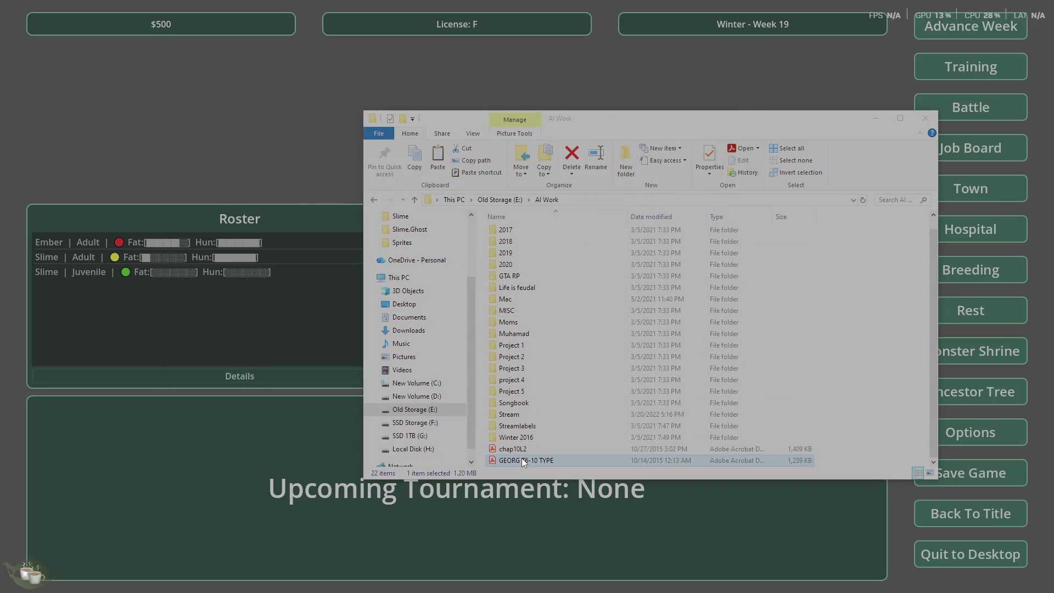
double_click(522, 460)
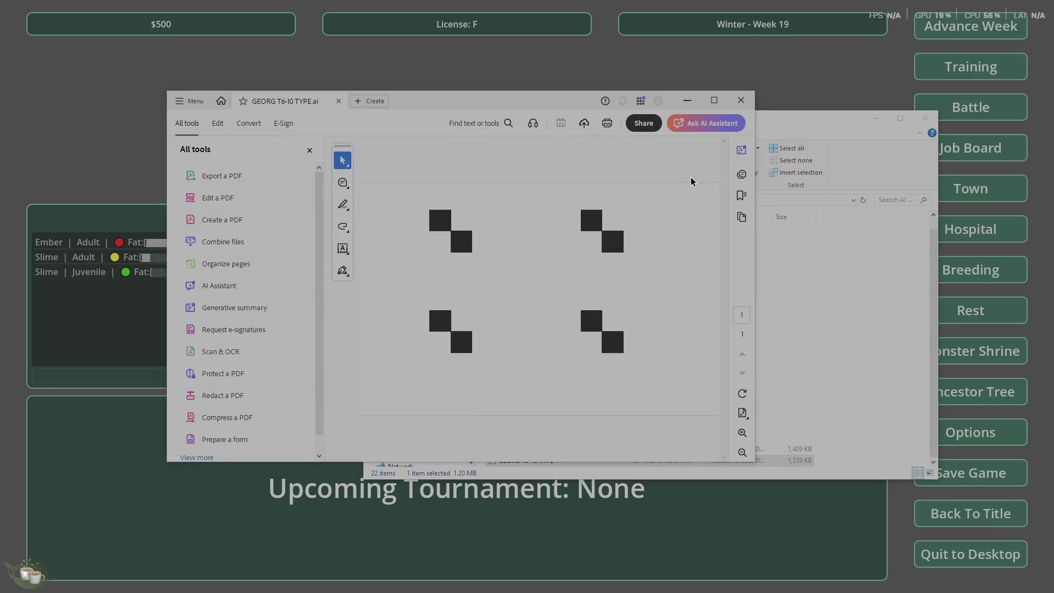
left_click(741, 100)
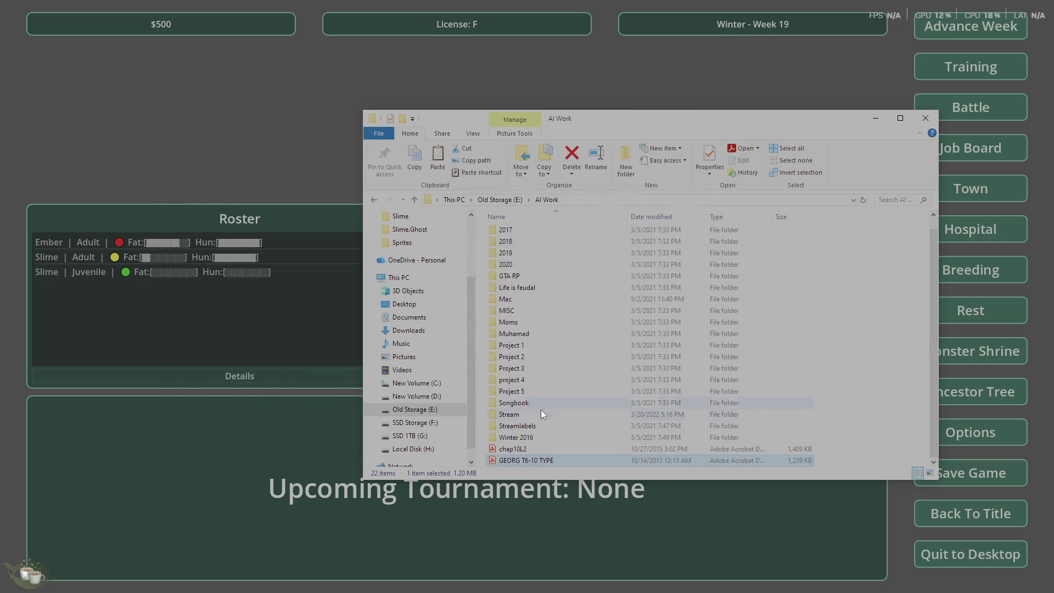
double_click(575, 333)
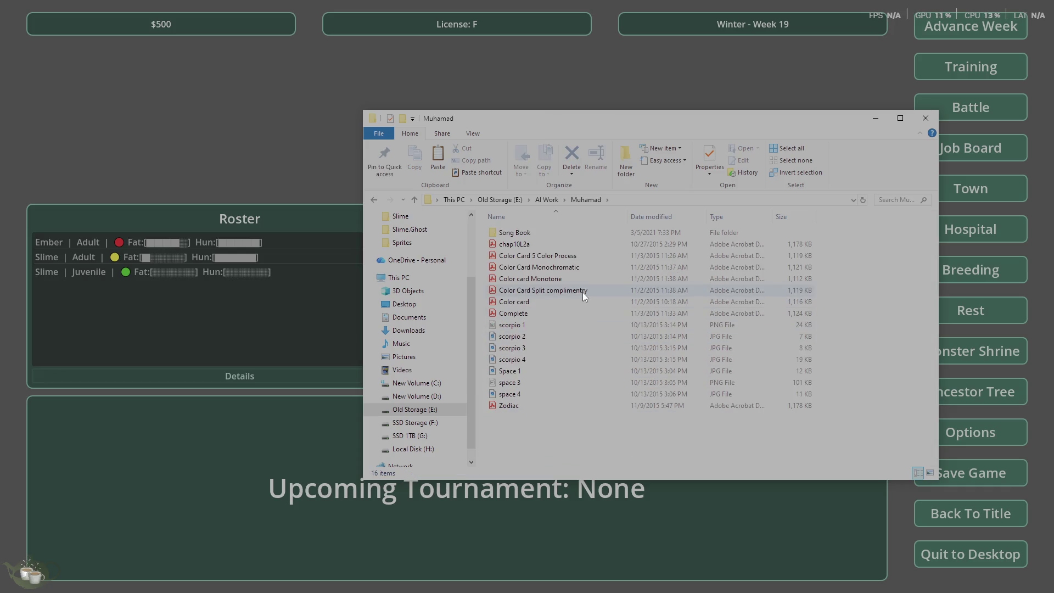
double_click(552, 248)
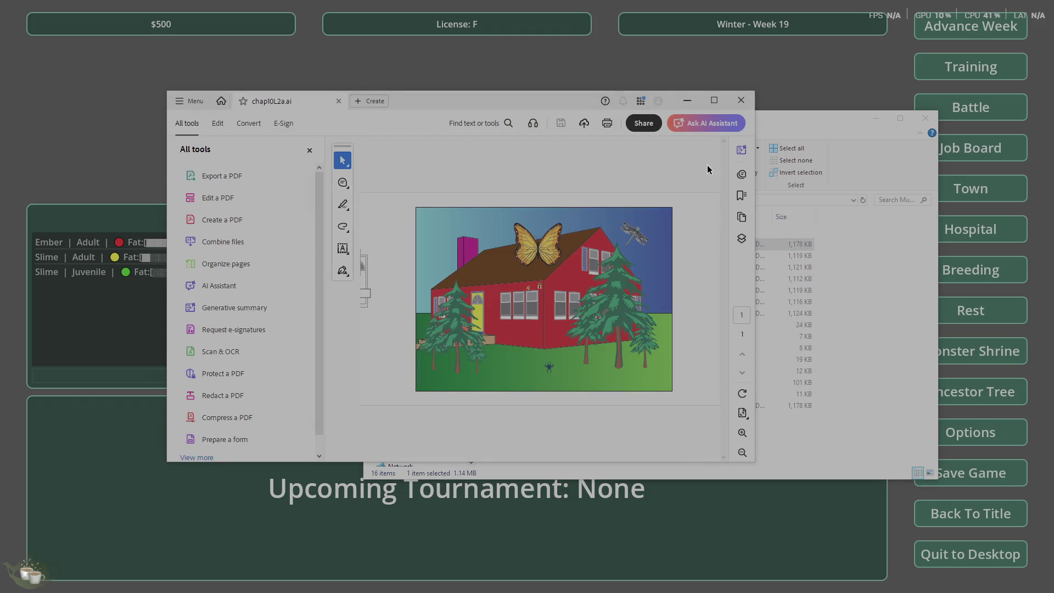
Close the chap10L2a house drawing and preview the Complete rocket illustrations PDF
left_click(741, 105)
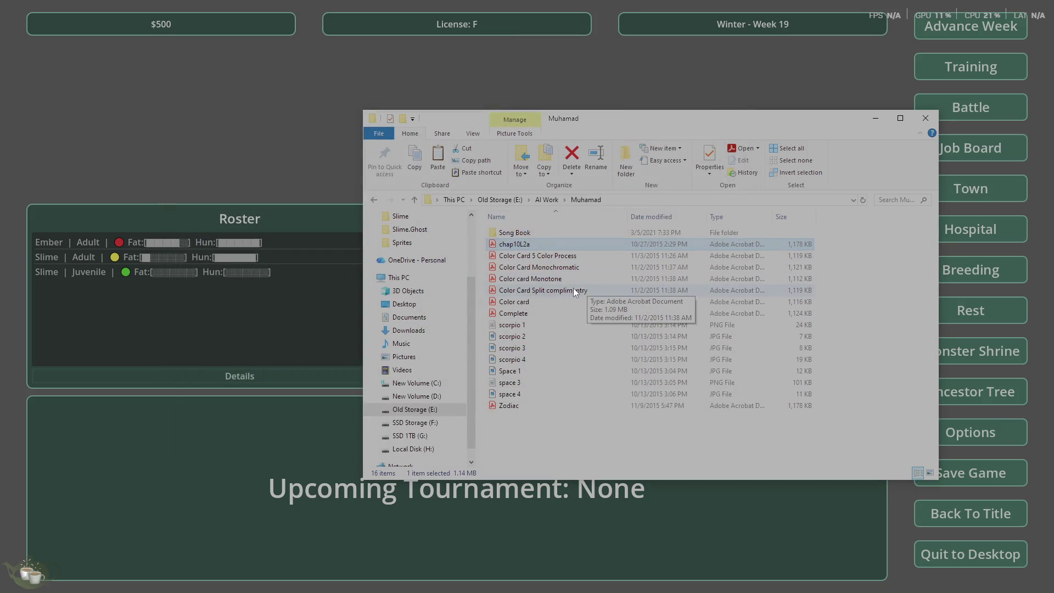
double_click(538, 313)
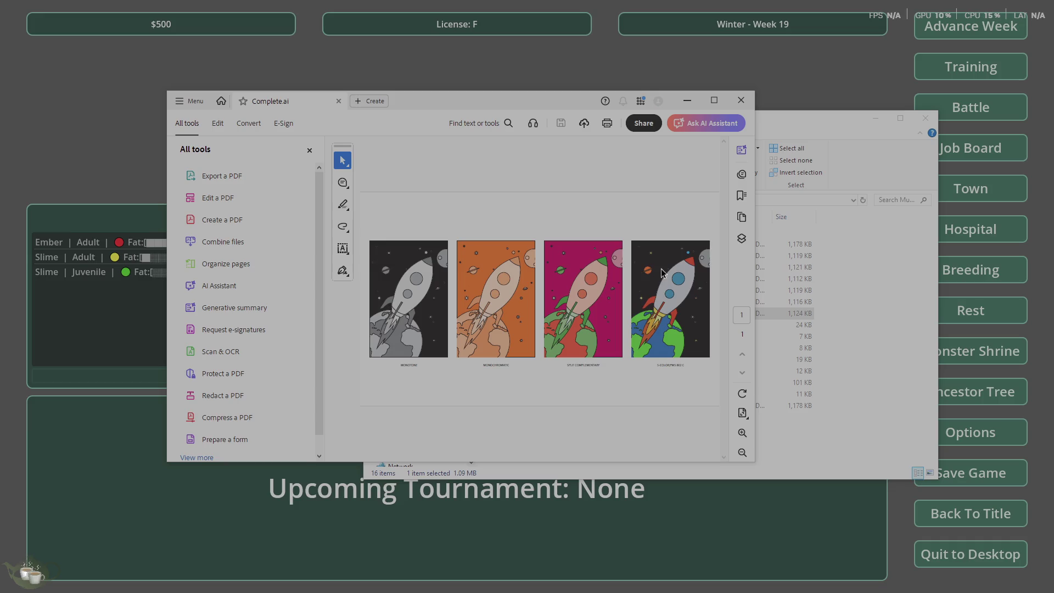
left_click(741, 102)
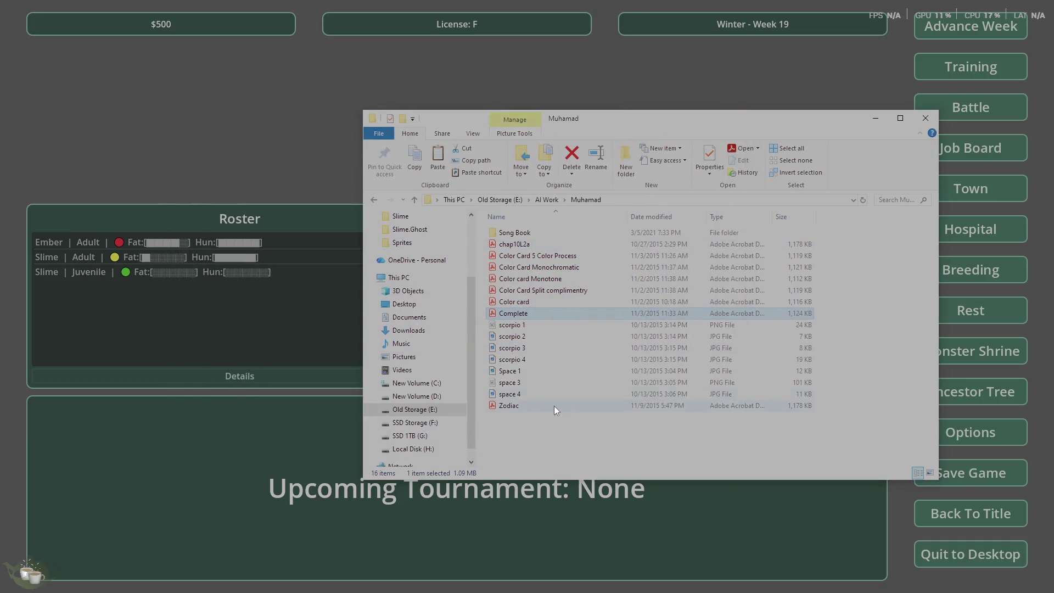
Skip opening the scorpio 3 image and view the Zodiac Scorpio PDF instead
double_click(535, 349)
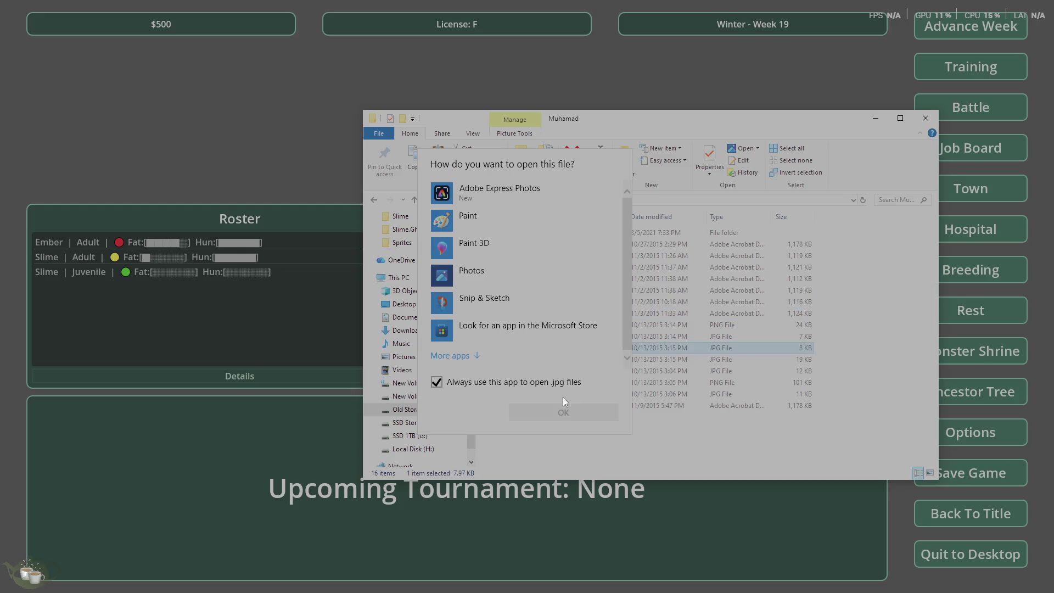
left_click(632, 435)
double_click(547, 407)
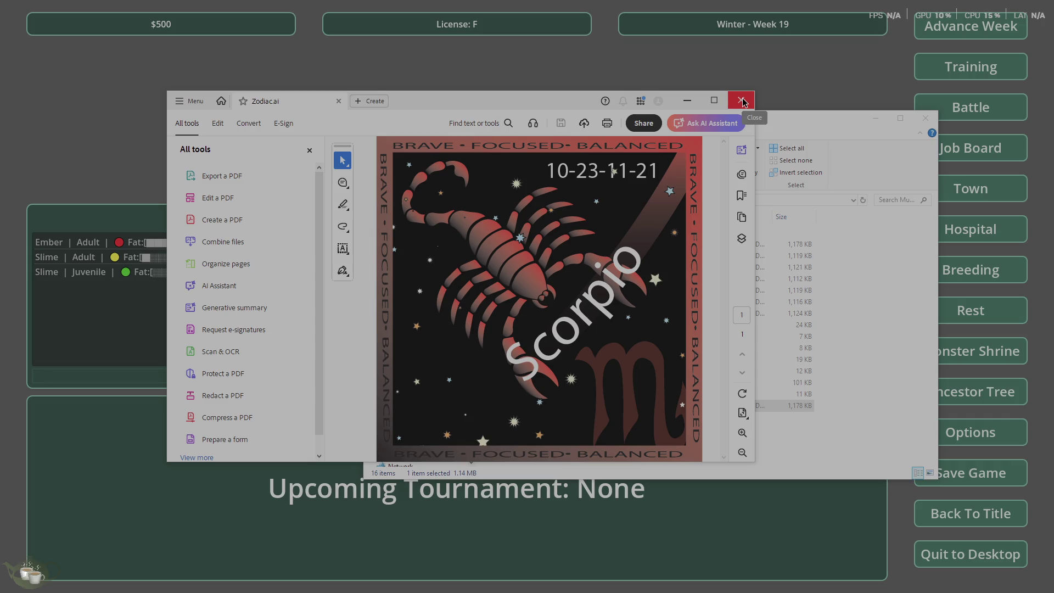
left_click(743, 101)
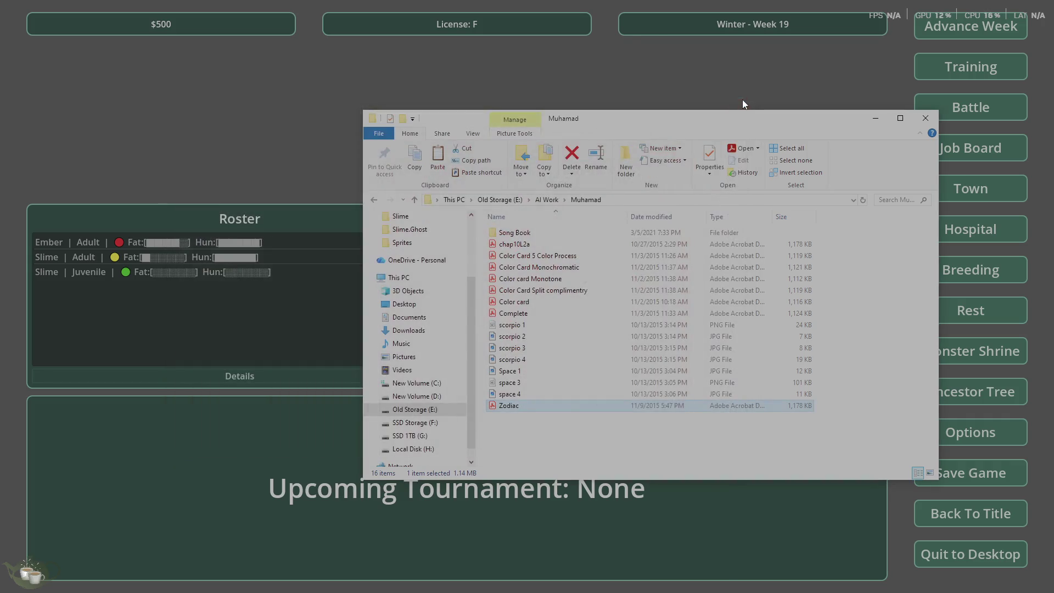
Preview the Color Card Monochromatic PDF, then enter the Song Book folder
double_click(538, 269)
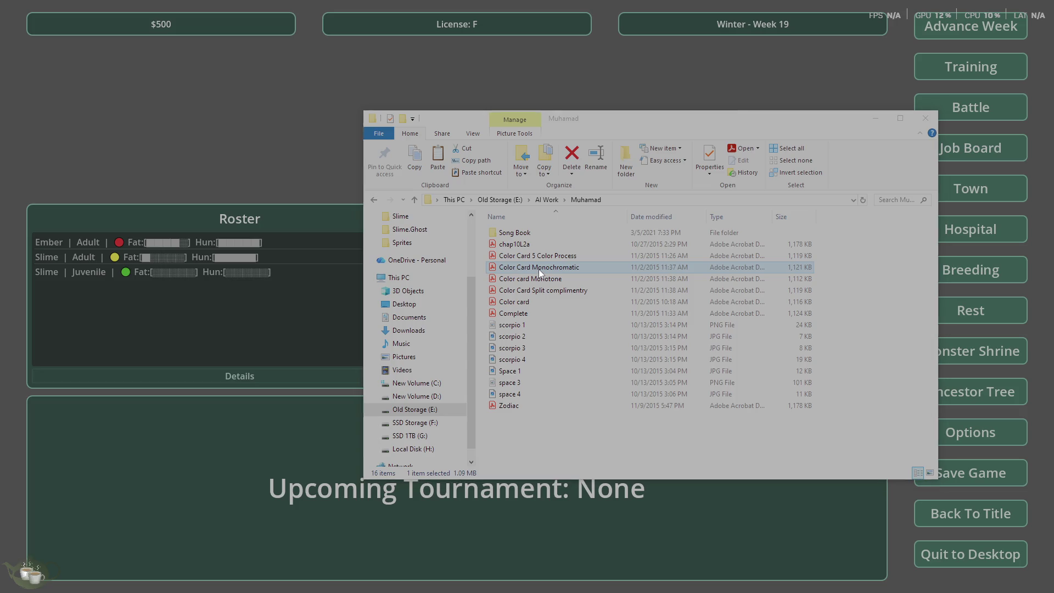
left_click(741, 100)
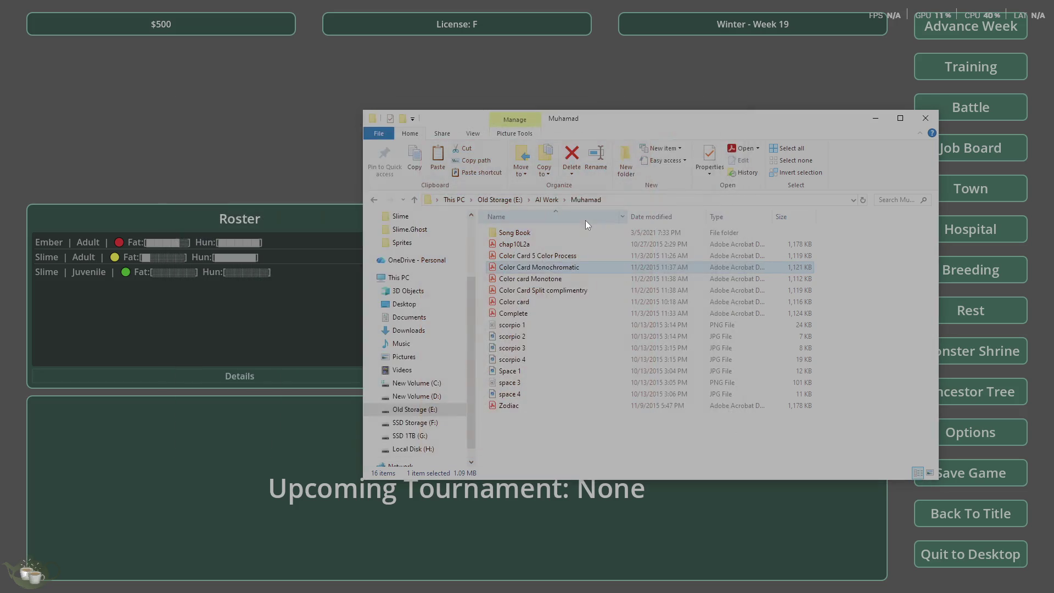
double_click(538, 231)
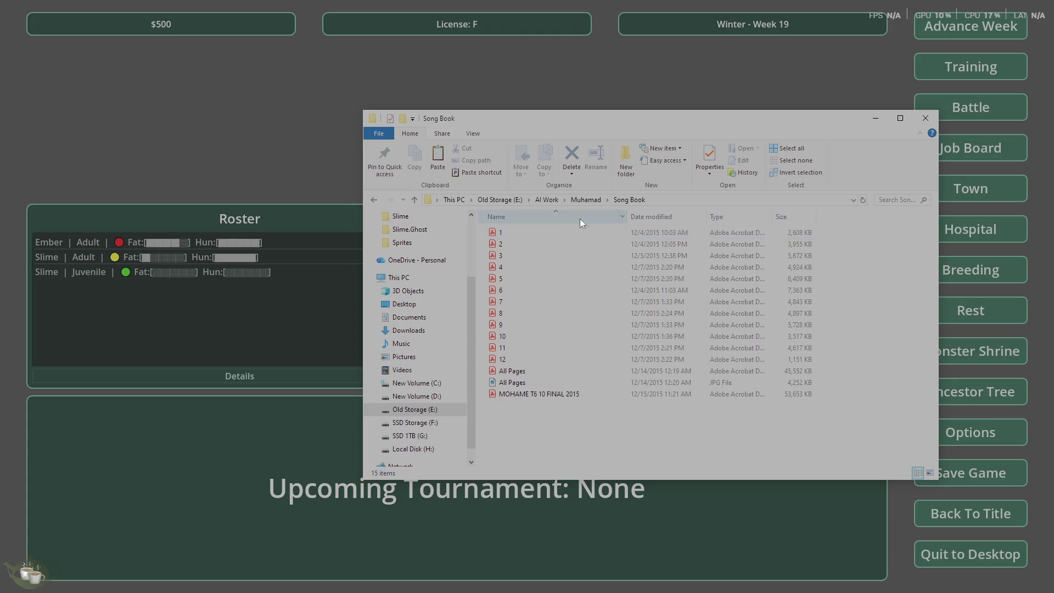
Preview the PDF named 8 and close it
double_click(530, 315)
scroll(558, 308, "down", 5)
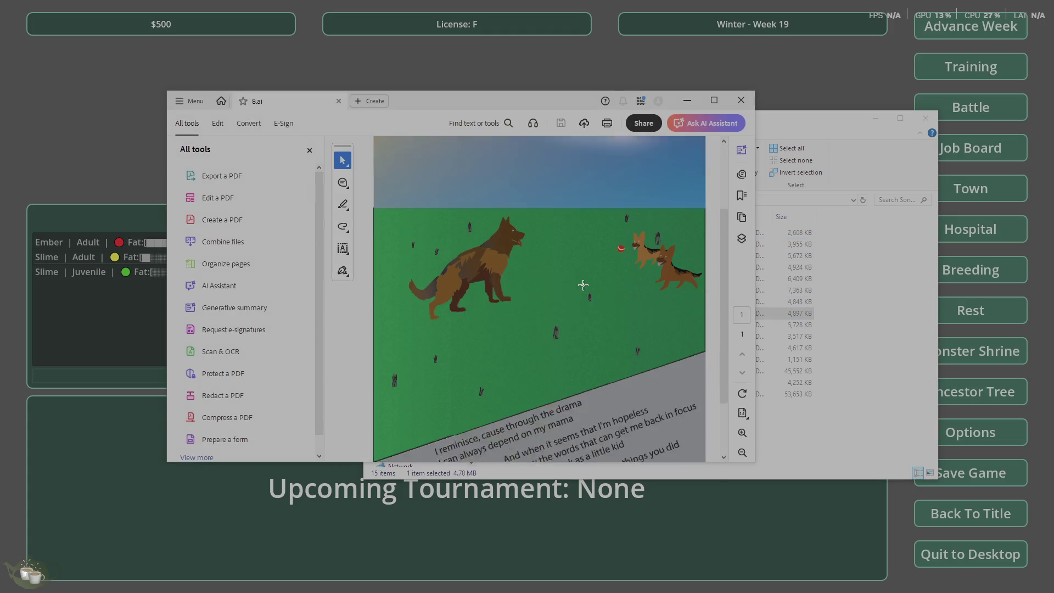
left_click(741, 101)
Preview the PDF named 11, then open the All Pages PDF
left_click(501, 348)
double_click(501, 347)
scroll(567, 330, "down", 3)
left_click(741, 100)
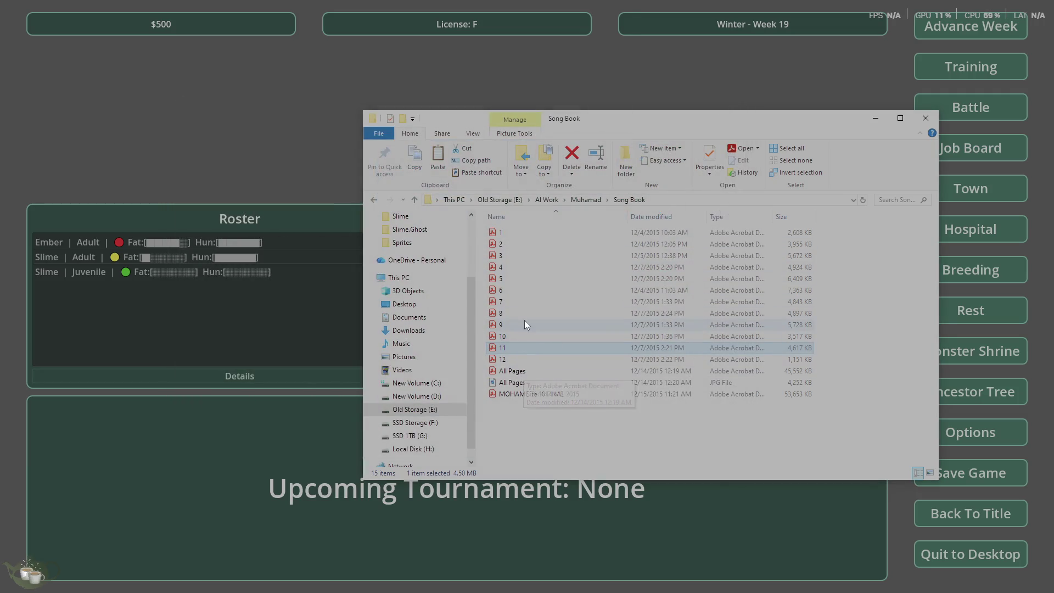
double_click(538, 371)
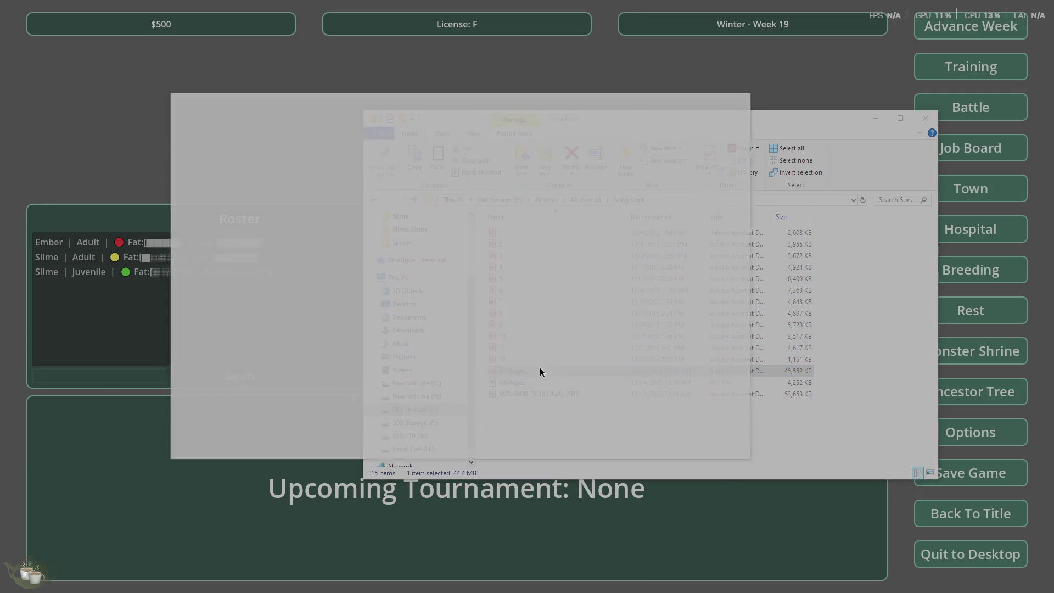
Page through All Pages to page 14, the 'Sweet lady and dear mama' heart, then close it
scroll(542, 373, "down", 15)
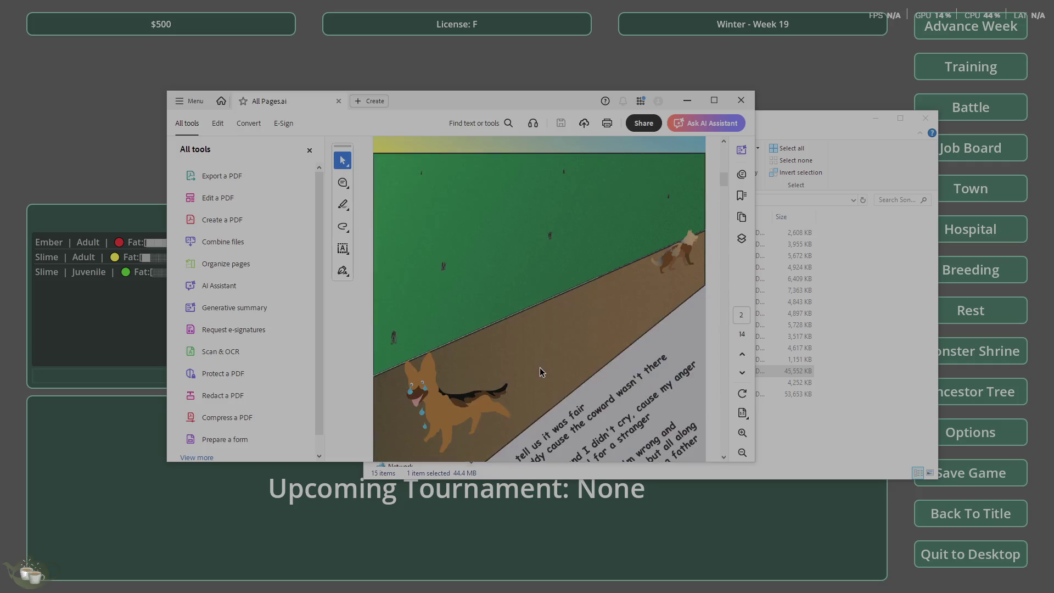
scroll(540, 368, "down", 10)
scroll(540, 367, "up", 6)
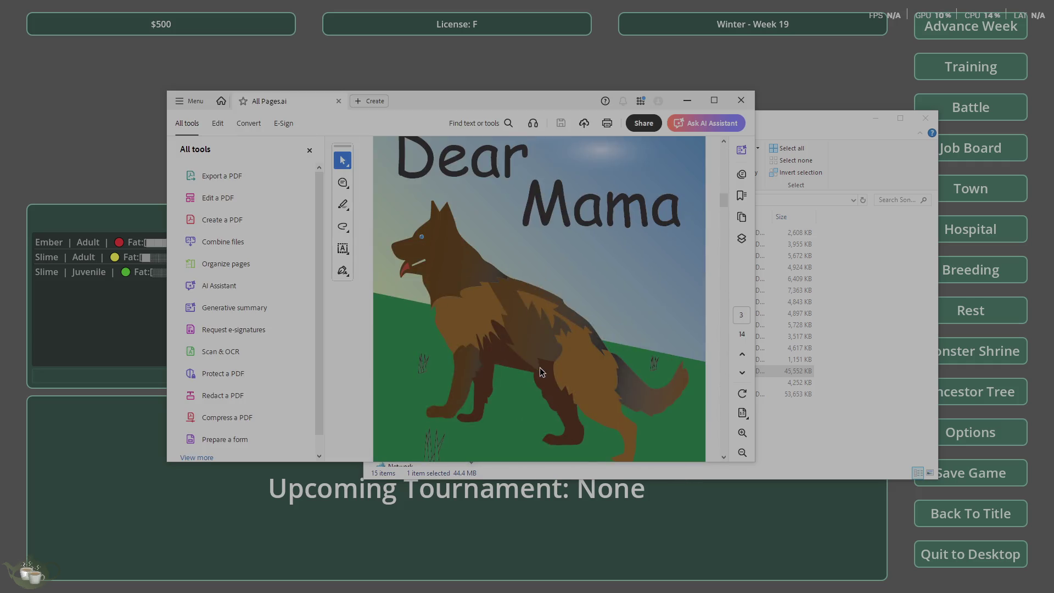
scroll(540, 368, "down", 12)
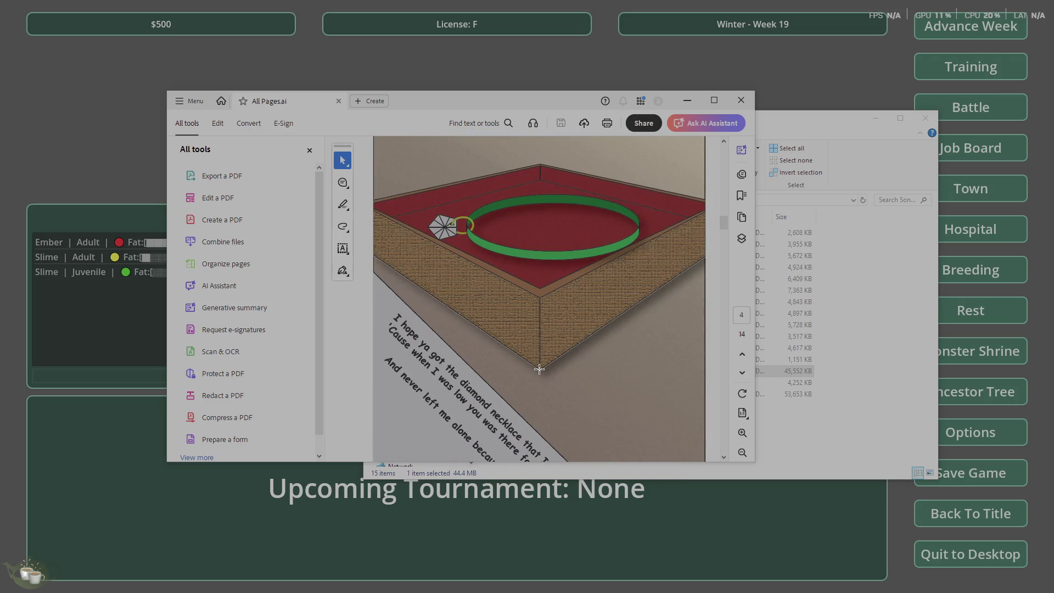
scroll(538, 371, "down", 5)
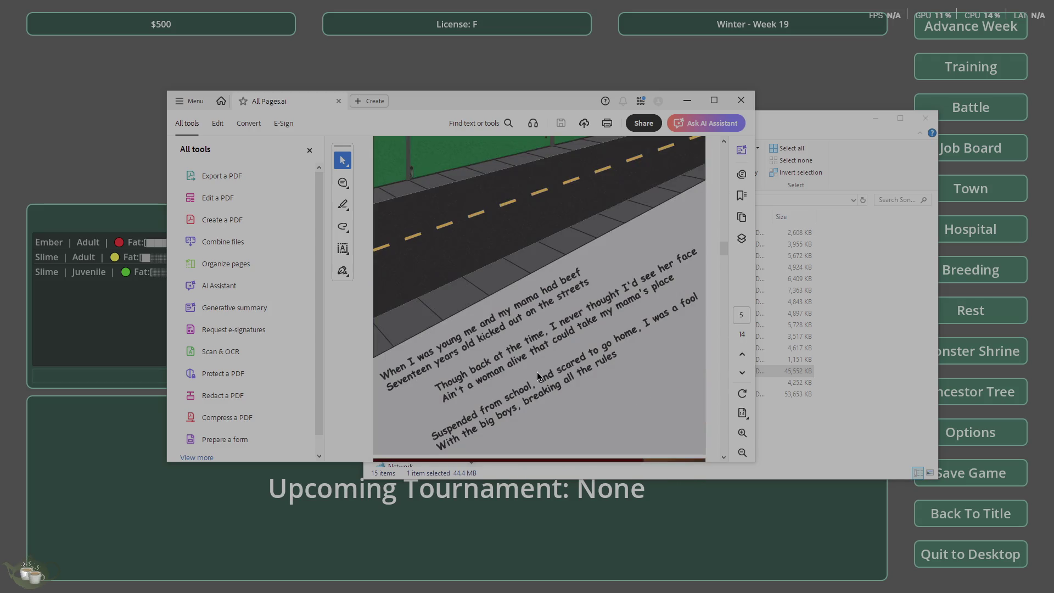
scroll(538, 371, "down", 7)
scroll(537, 372, "down", 5)
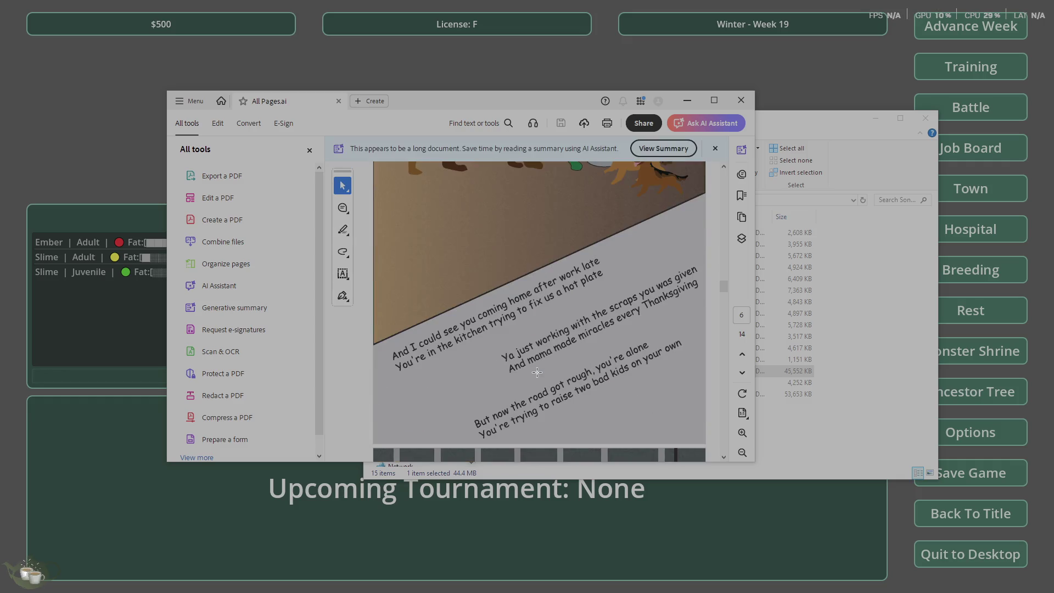
scroll(537, 372, "down", 5)
scroll(537, 372, "down", 20)
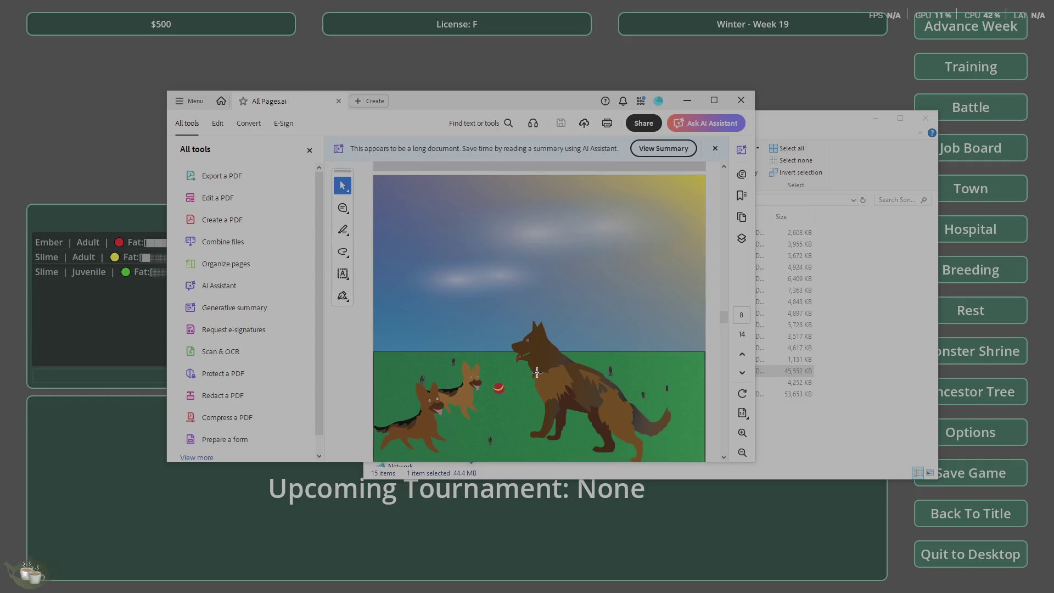
scroll(538, 372, "down", 5)
scroll(537, 372, "up", 5)
scroll(537, 372, "down", 10)
scroll(538, 372, "down", 15)
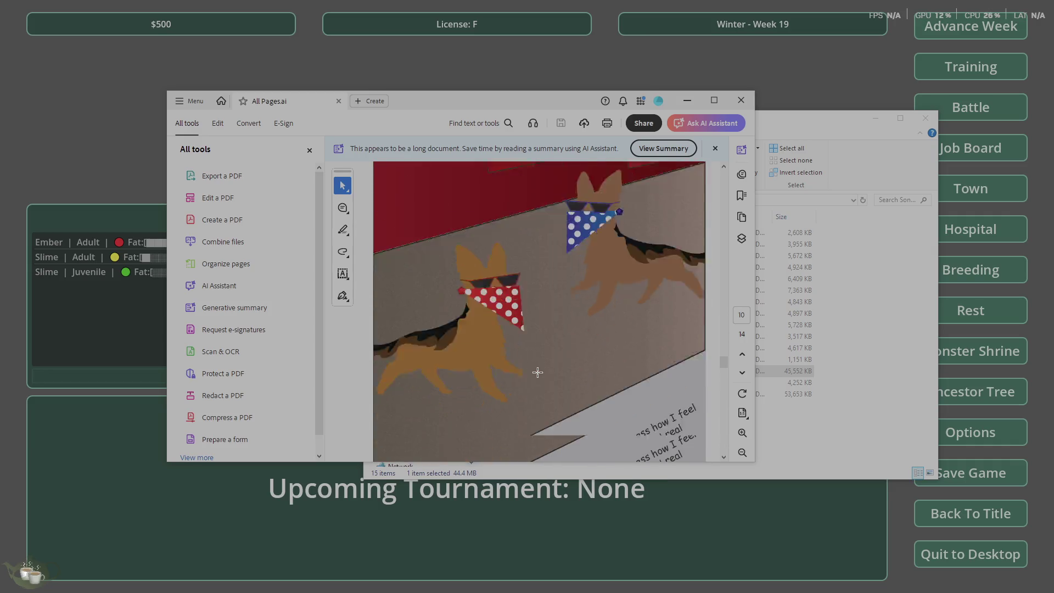
scroll(537, 372, "up", 10)
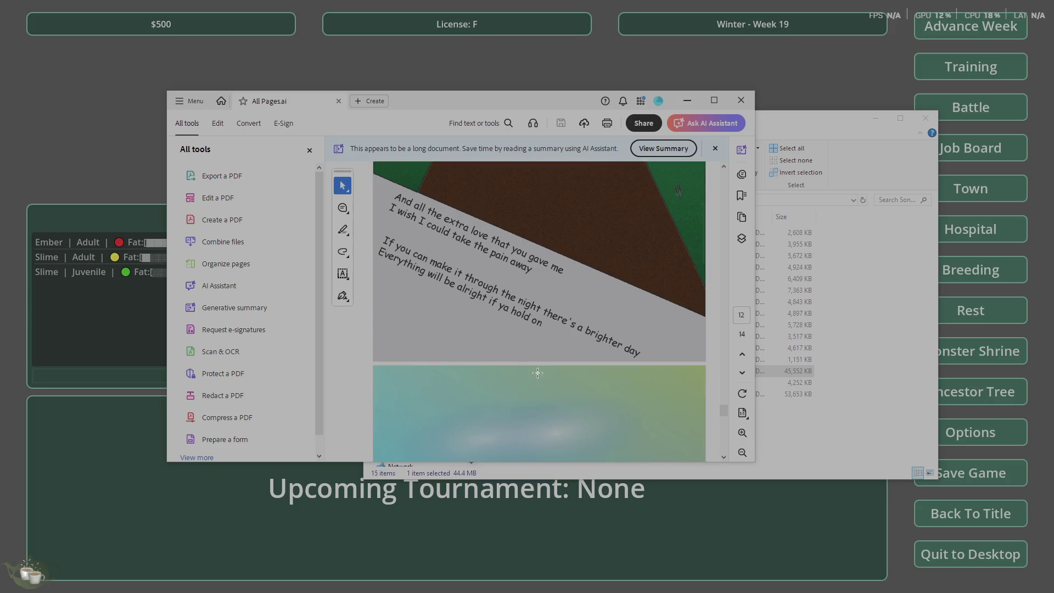
scroll(599, 314, "down", 1)
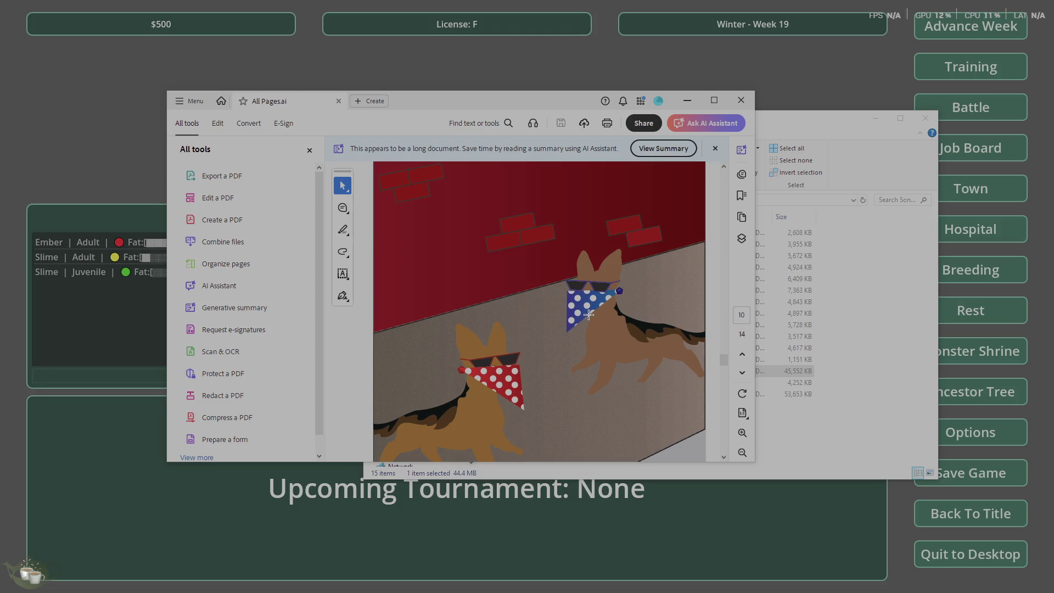
scroll(589, 315, "down", 6)
scroll(588, 315, "down", 10)
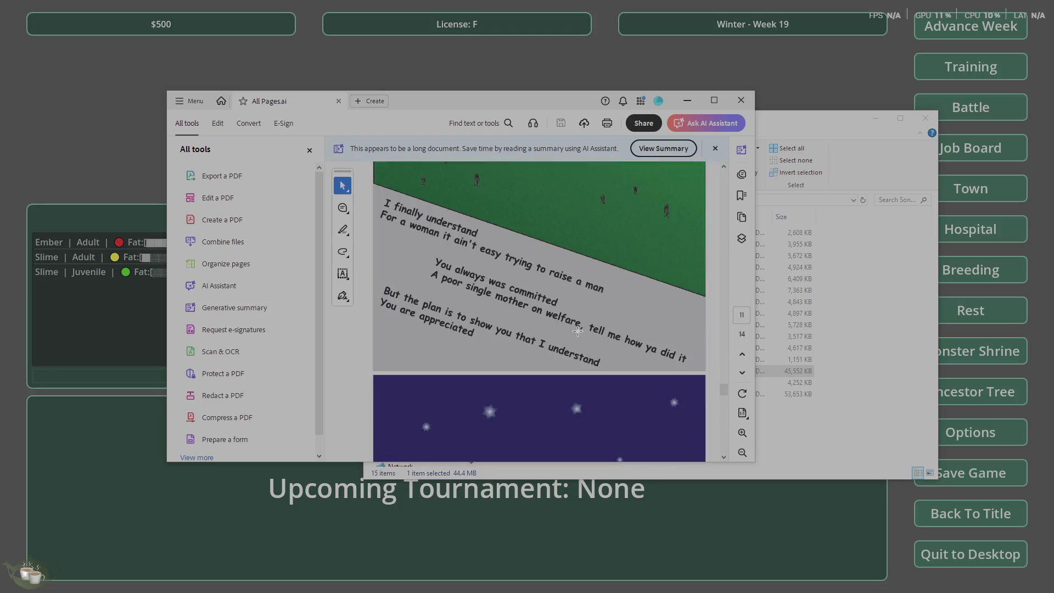
scroll(559, 323, "down", 10)
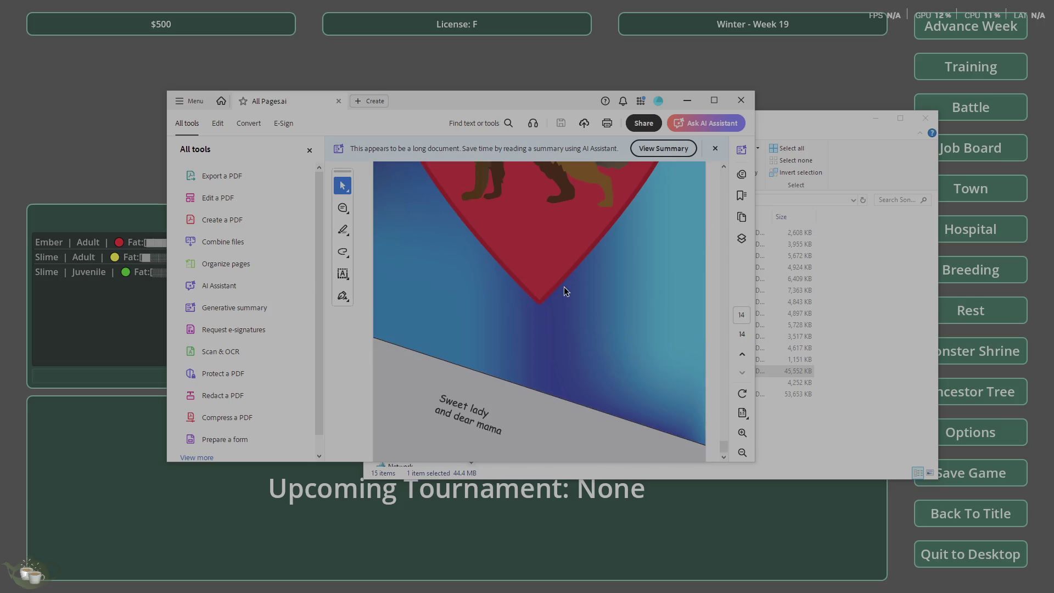
left_click(741, 99)
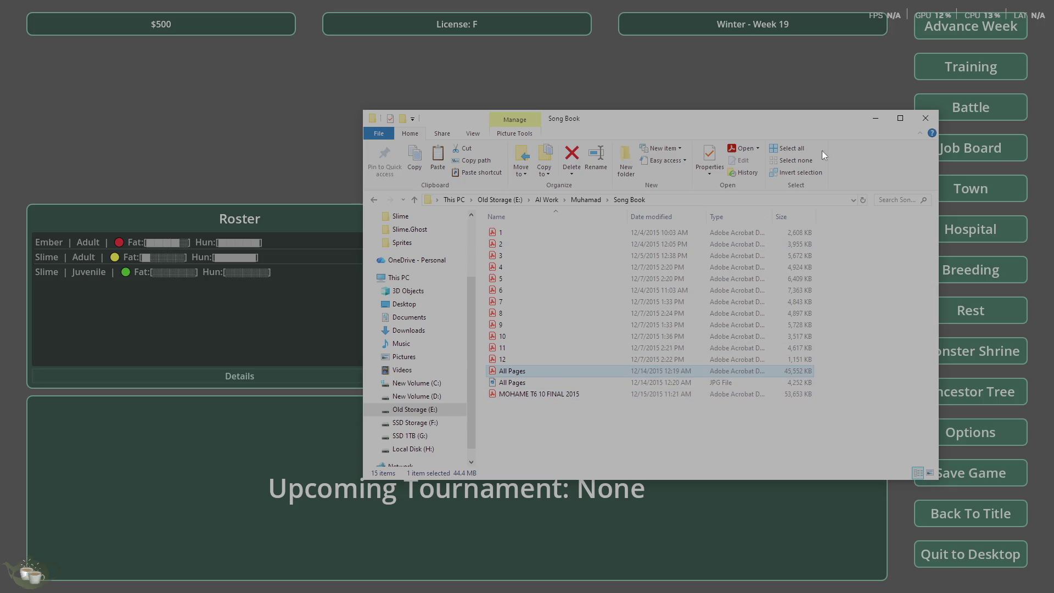
Go up from Song Book to AI Work, enter Life is feudal, and open the Tier 1 PDF
left_click(599, 200)
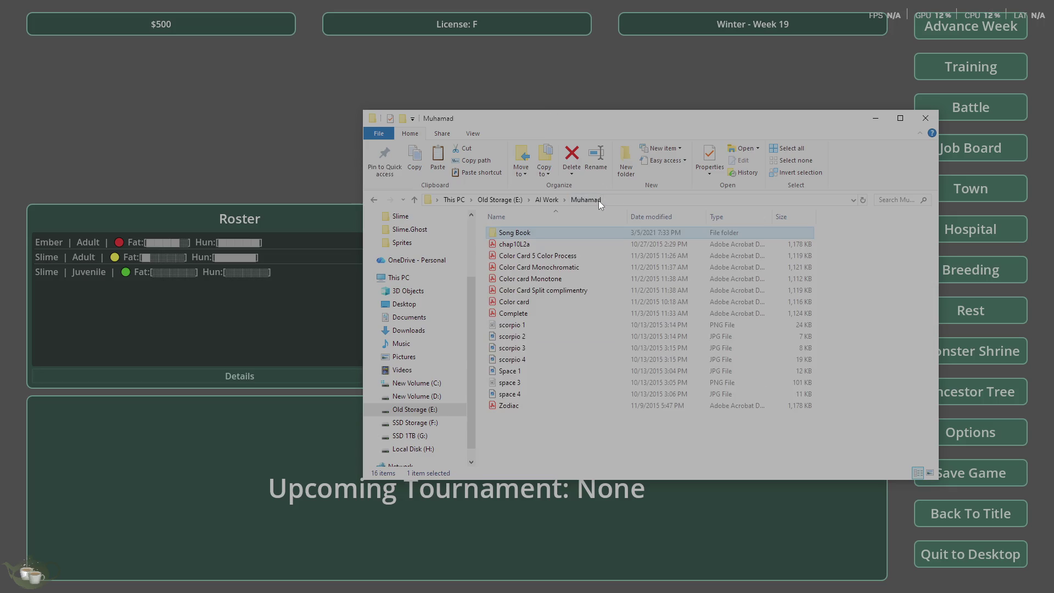
left_click(545, 199)
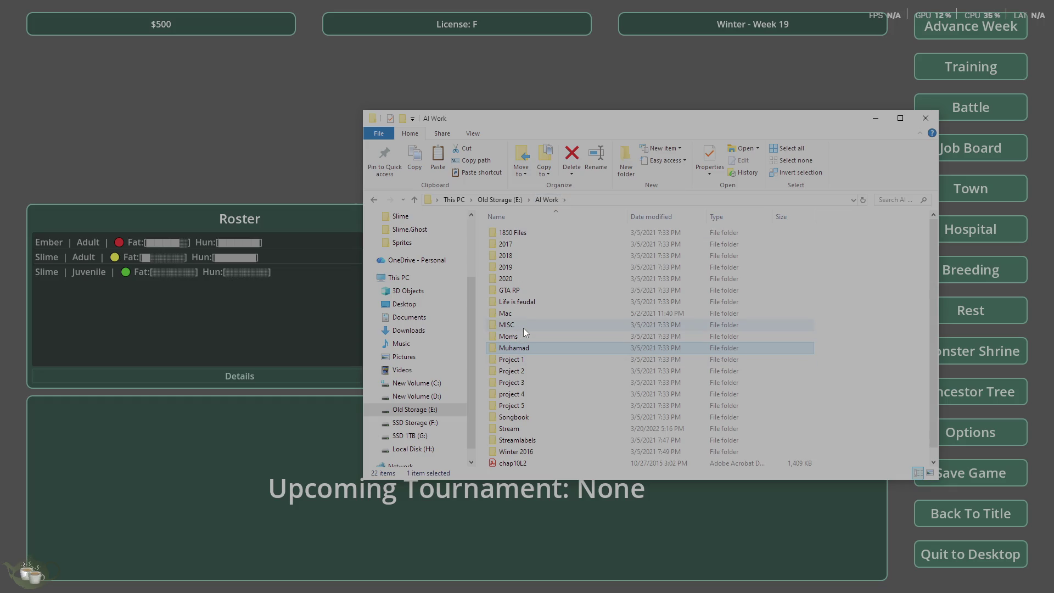
double_click(537, 298)
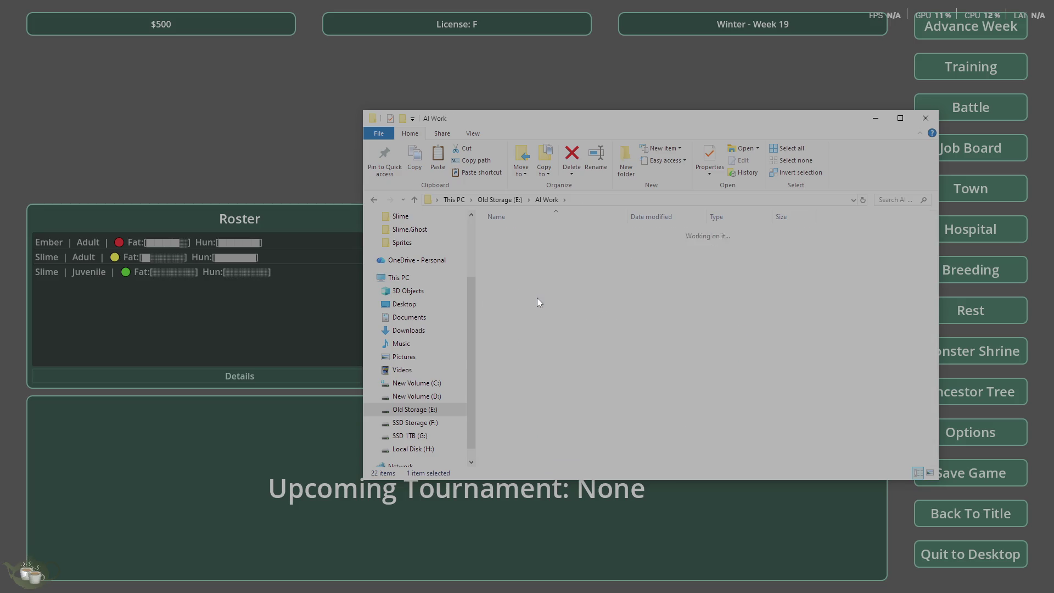
double_click(539, 268)
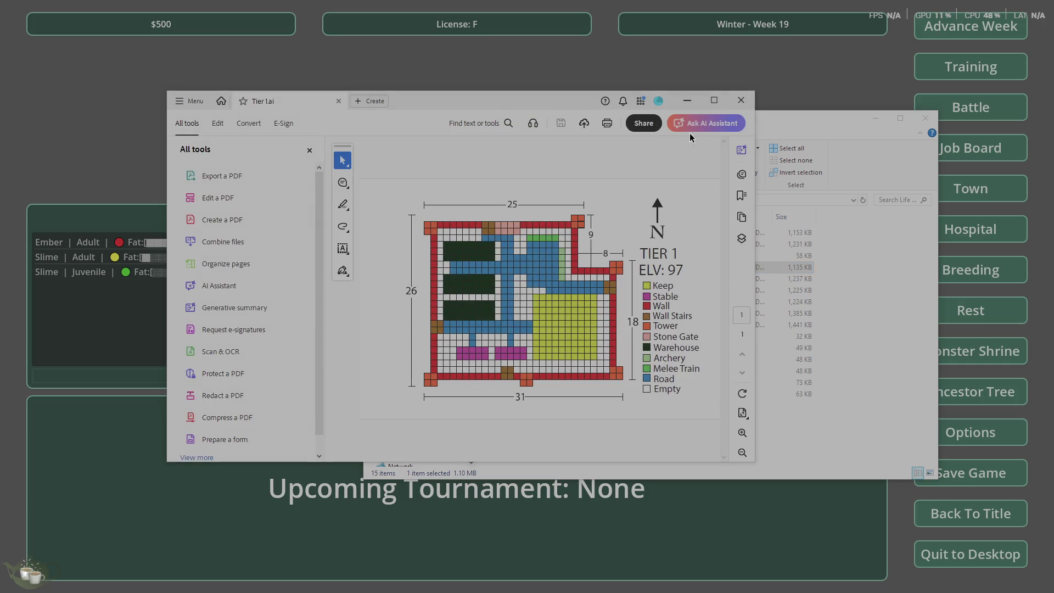
Close Tier 1, then look over the Tier 2 castle map and close it
left_click(740, 102)
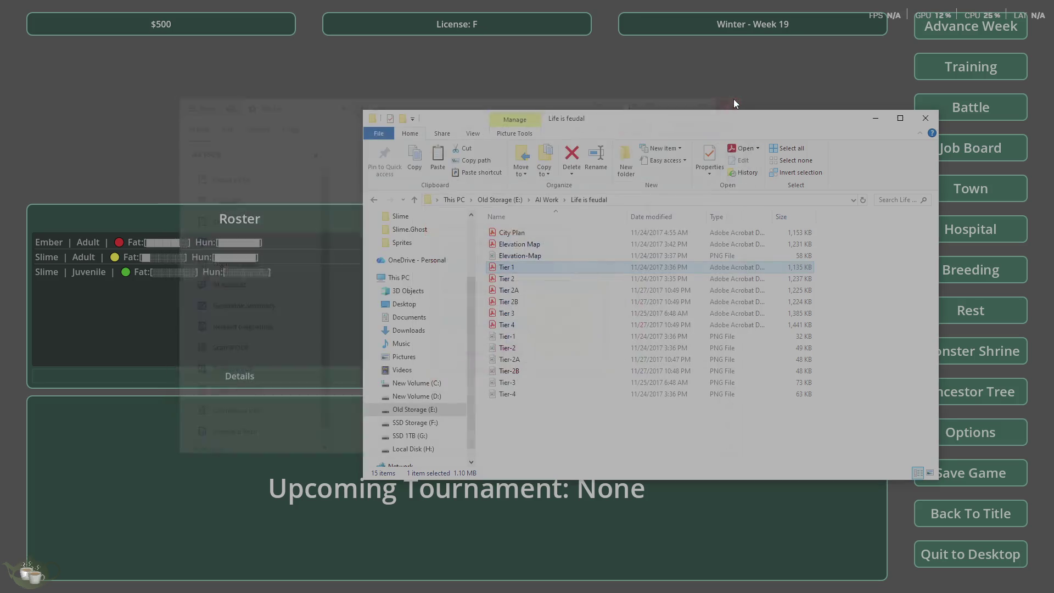
double_click(511, 279)
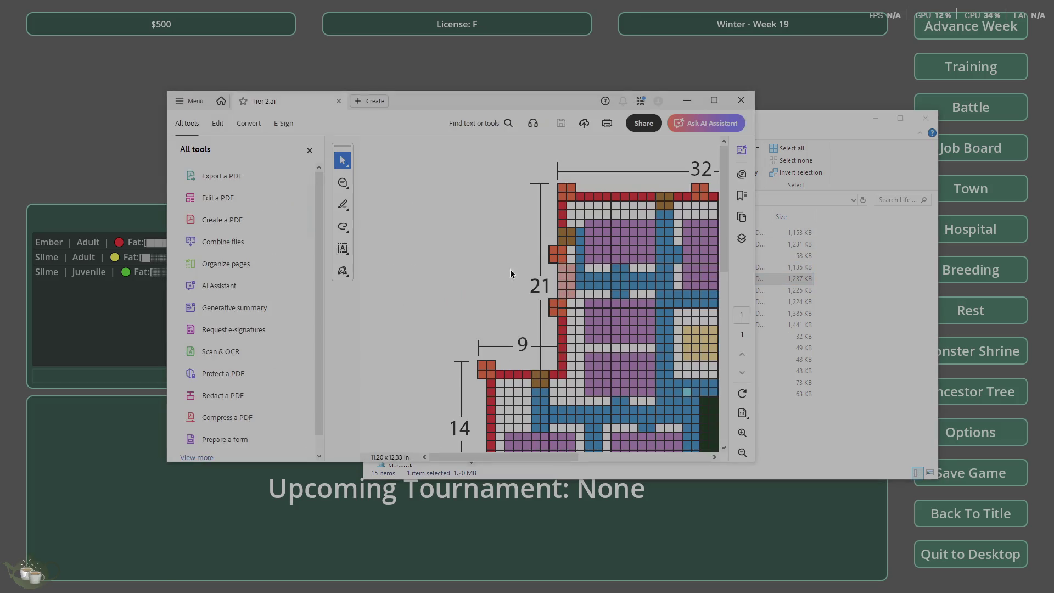
scroll(482, 294, "down", 6)
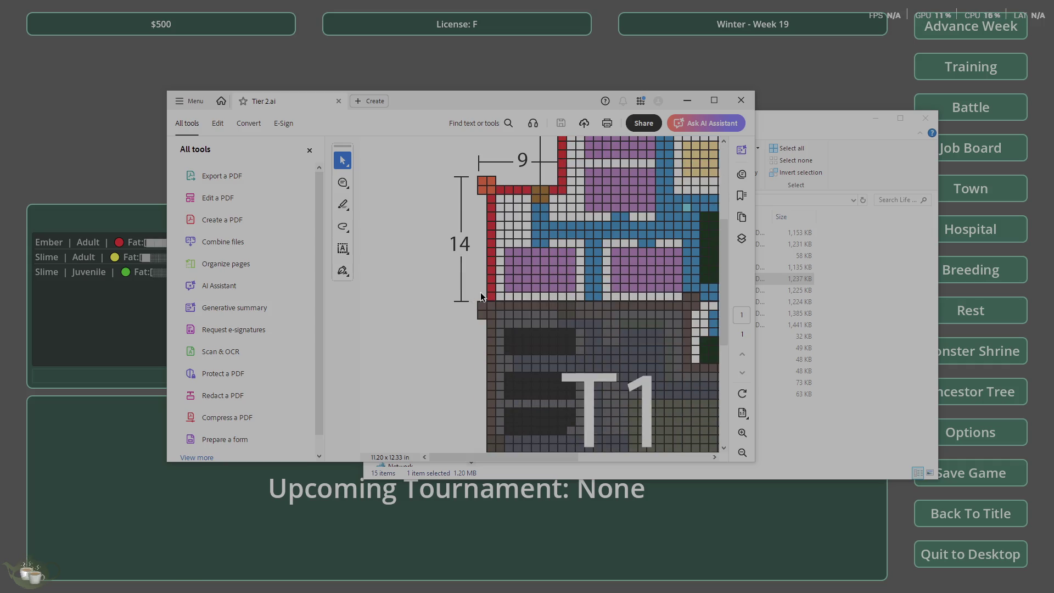
scroll(482, 294, "down", 1)
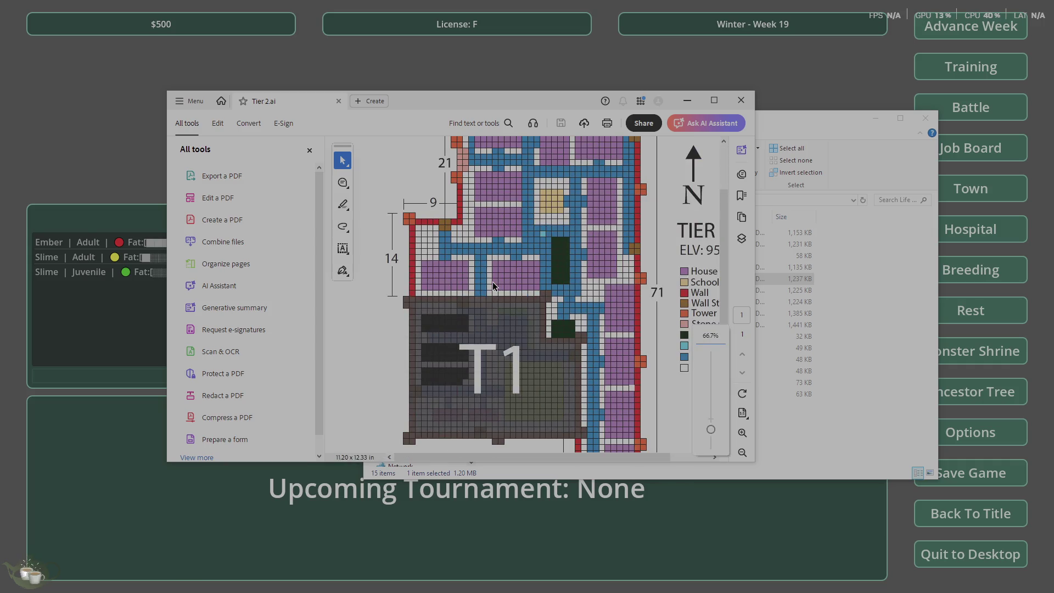
scroll(494, 285, "down", 1)
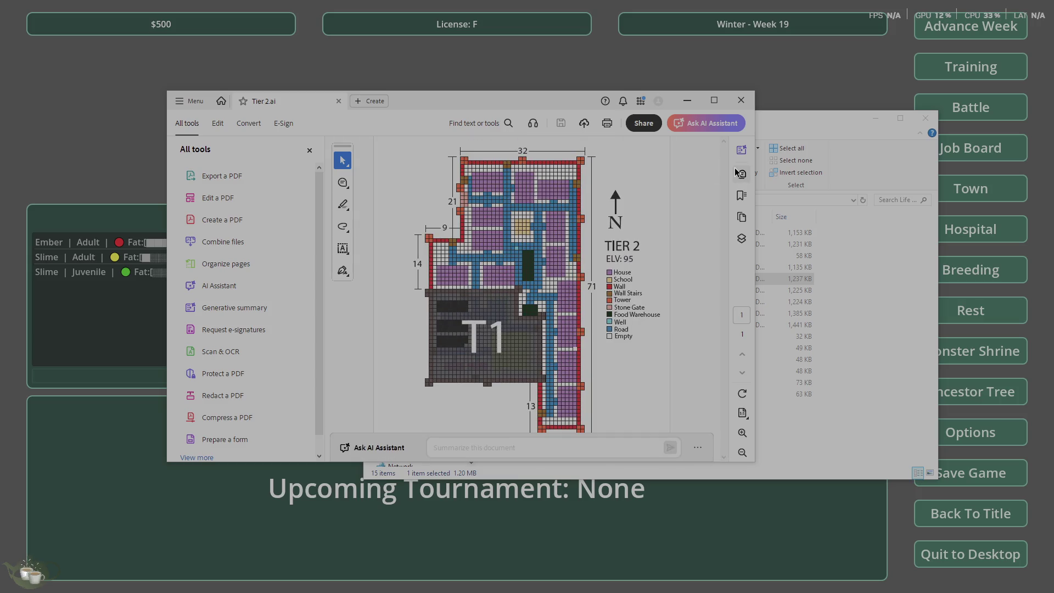
left_click(743, 101)
Look over the Tier 2A castle map, close it, and select Tier 3
double_click(536, 295)
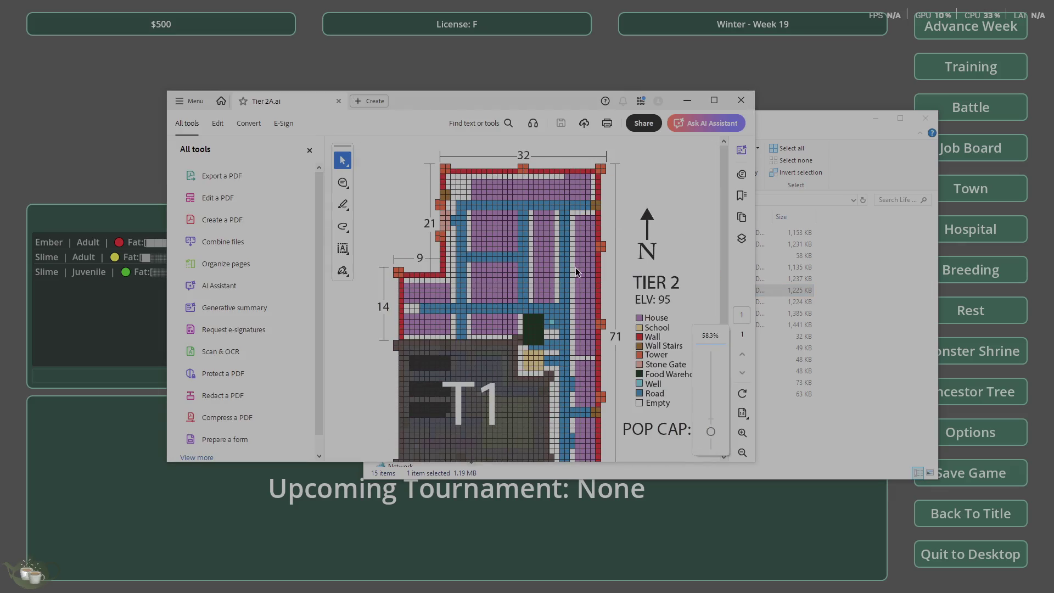
scroll(577, 272, "down", 2)
left_click(742, 101)
left_click(534, 314)
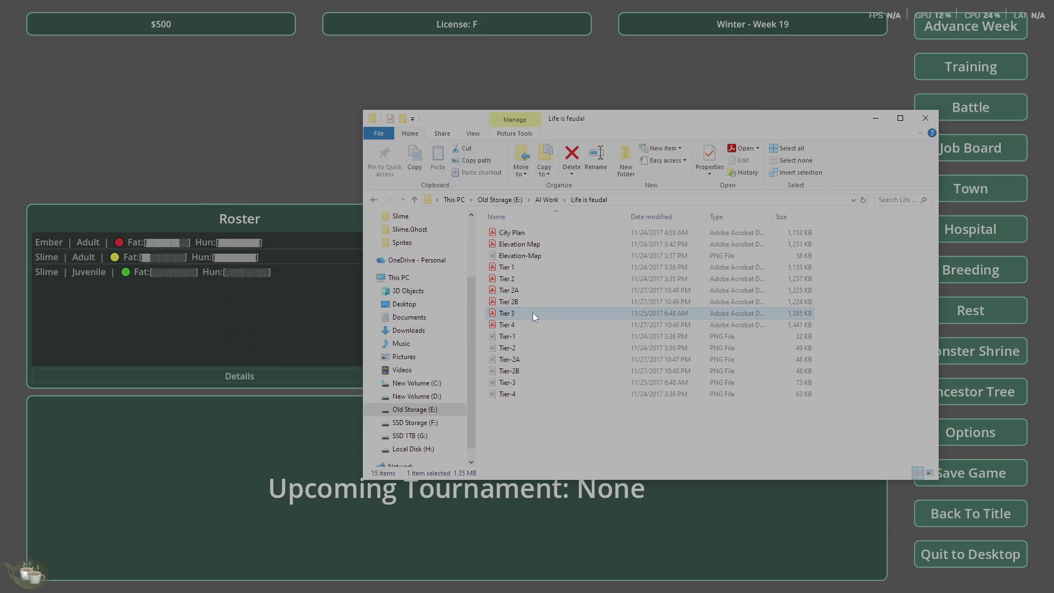
double_click(533, 313)
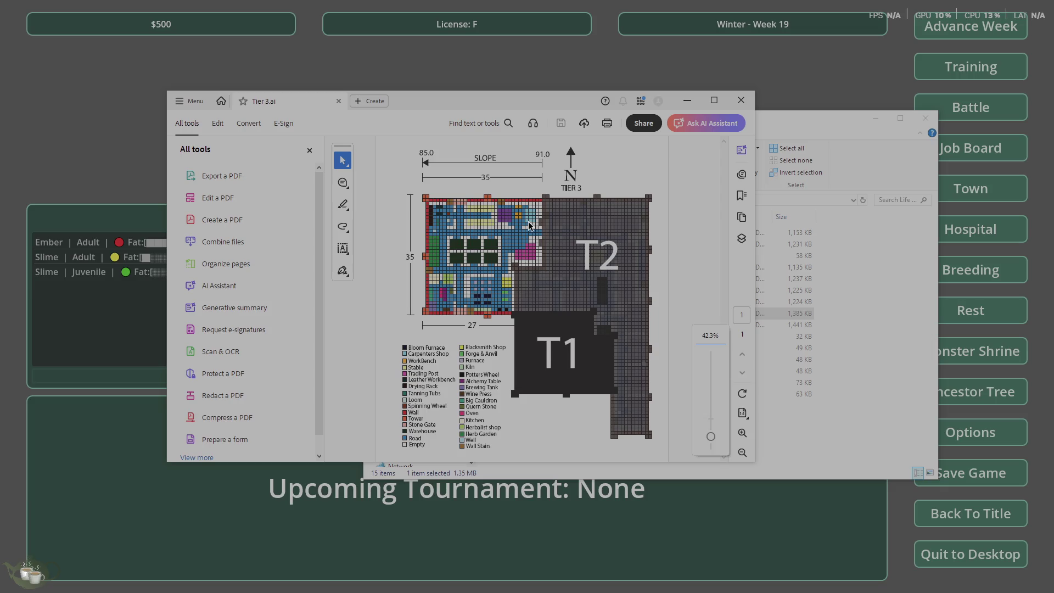
scroll(574, 406, "up", 1)
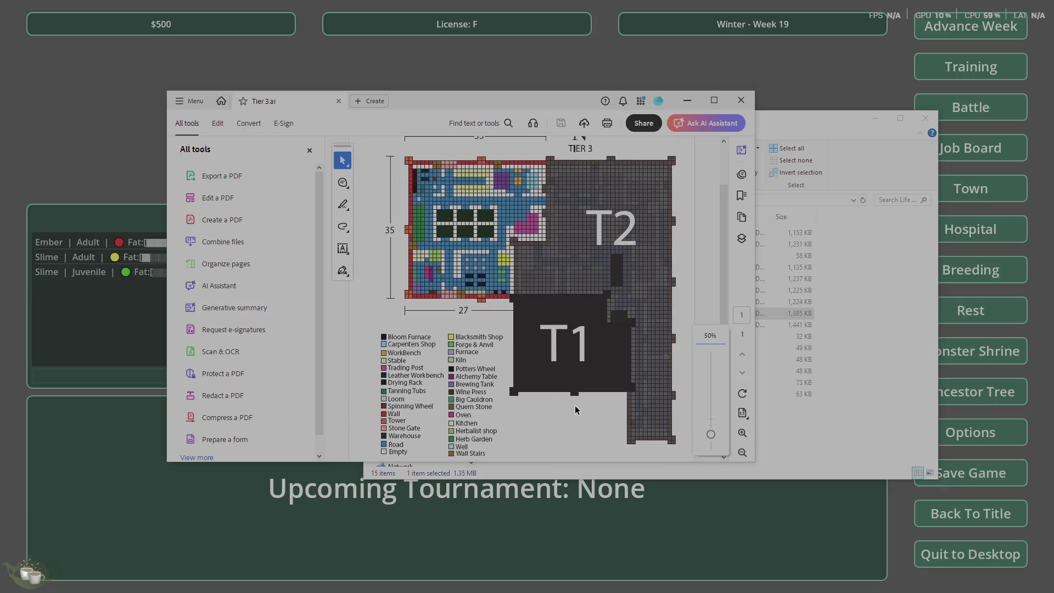
scroll(552, 276, "down", 1)
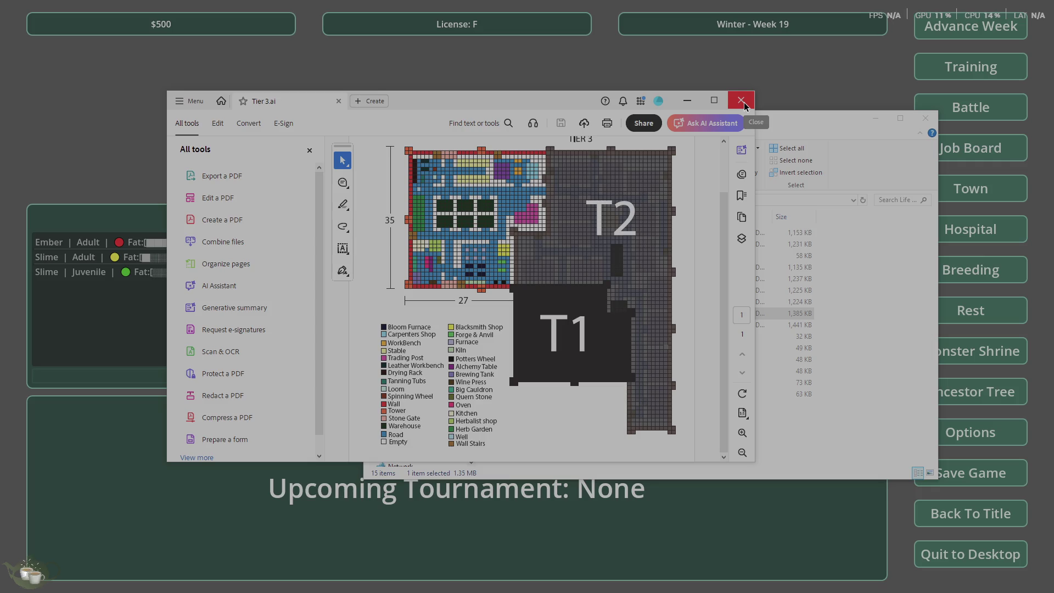
left_click(745, 104)
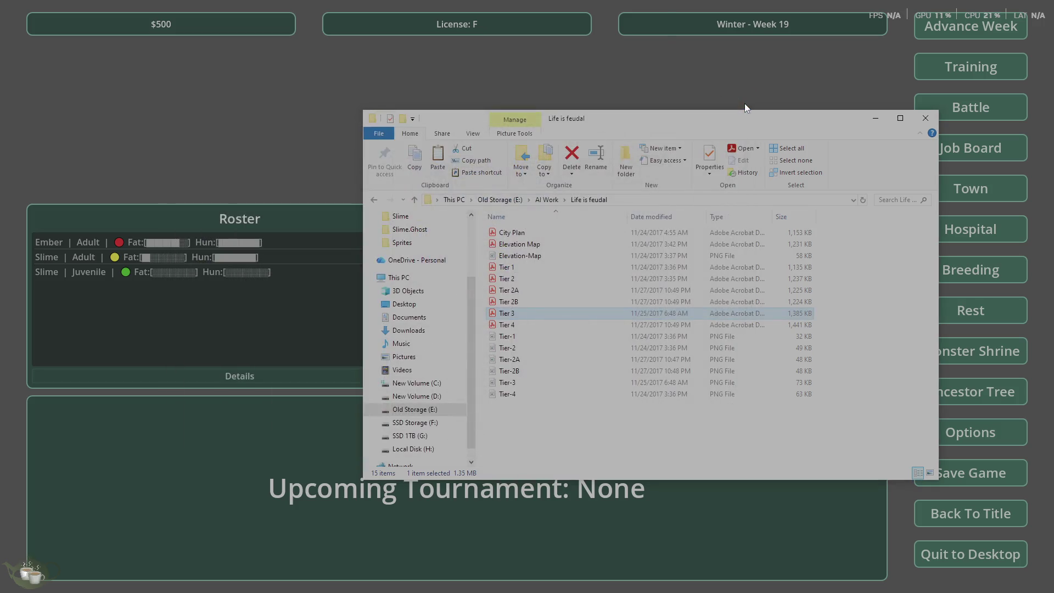
Inspect the Tier 4 castle map's T1/T2/T3 zones, then close Acrobat and the Life is feudal window
double_click(538, 324)
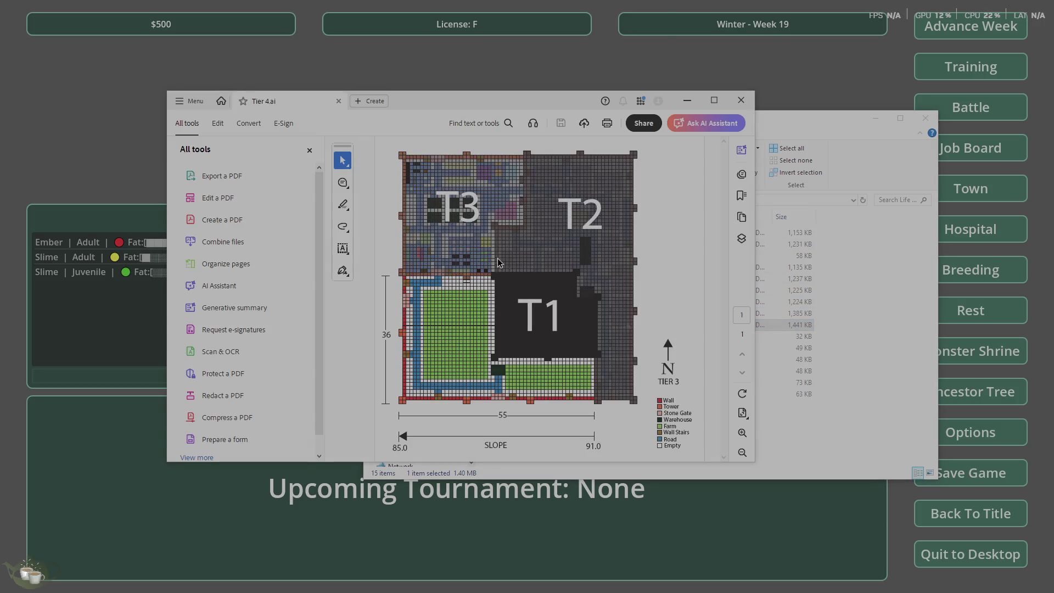
scroll(537, 306, "up", 2)
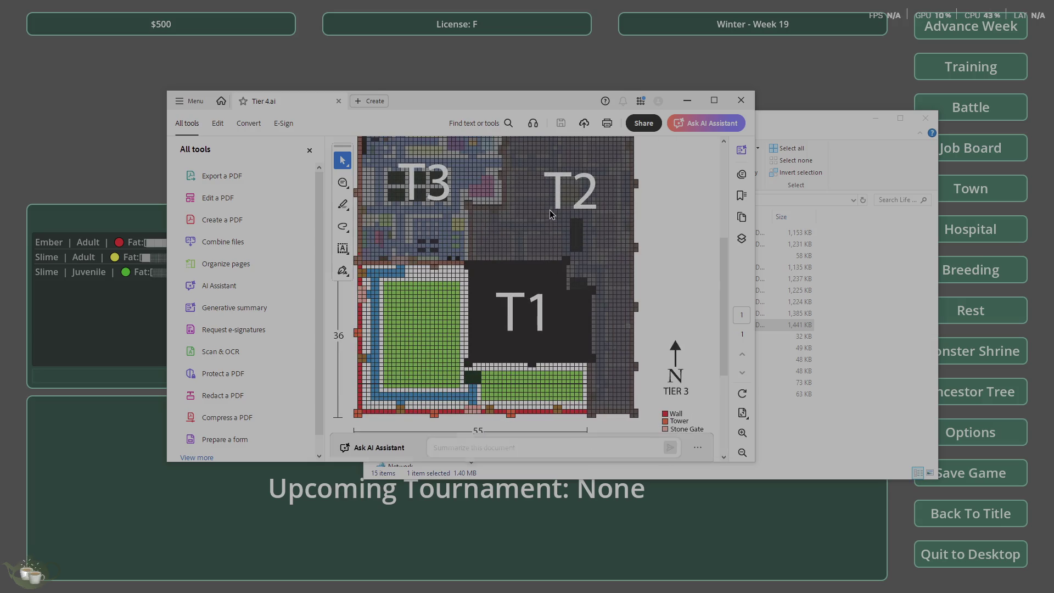
scroll(550, 214, "down", 1)
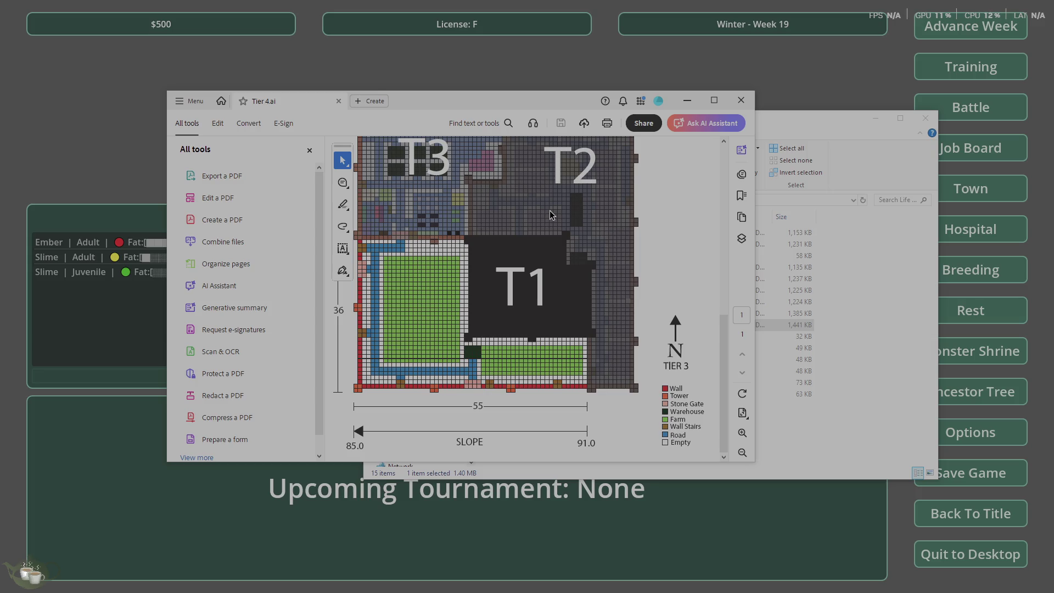
mouse_move(335, 416)
scroll(616, 297, "up", 3)
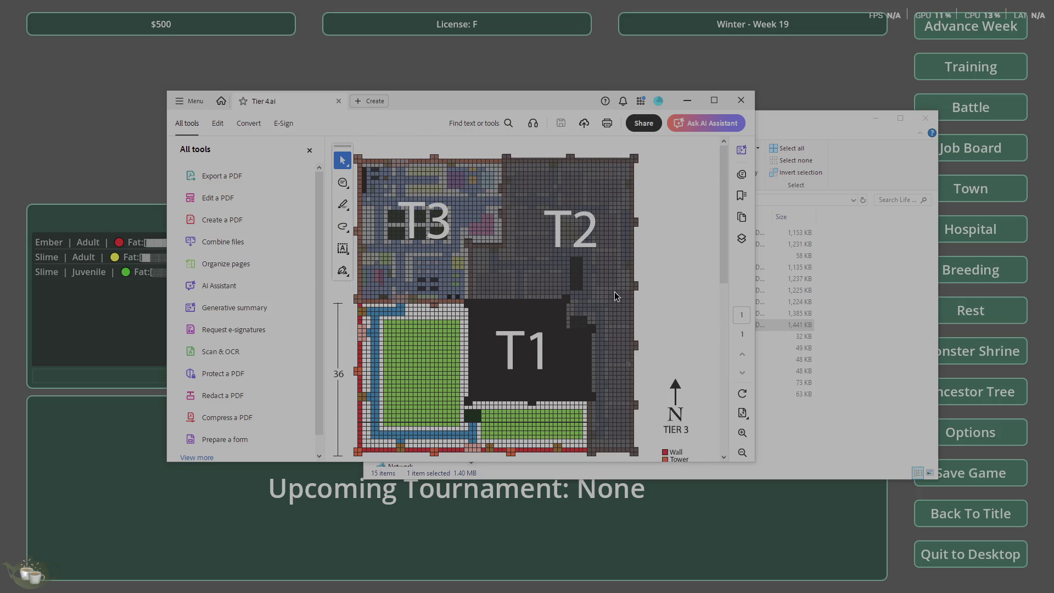
scroll(616, 296, "down", 3)
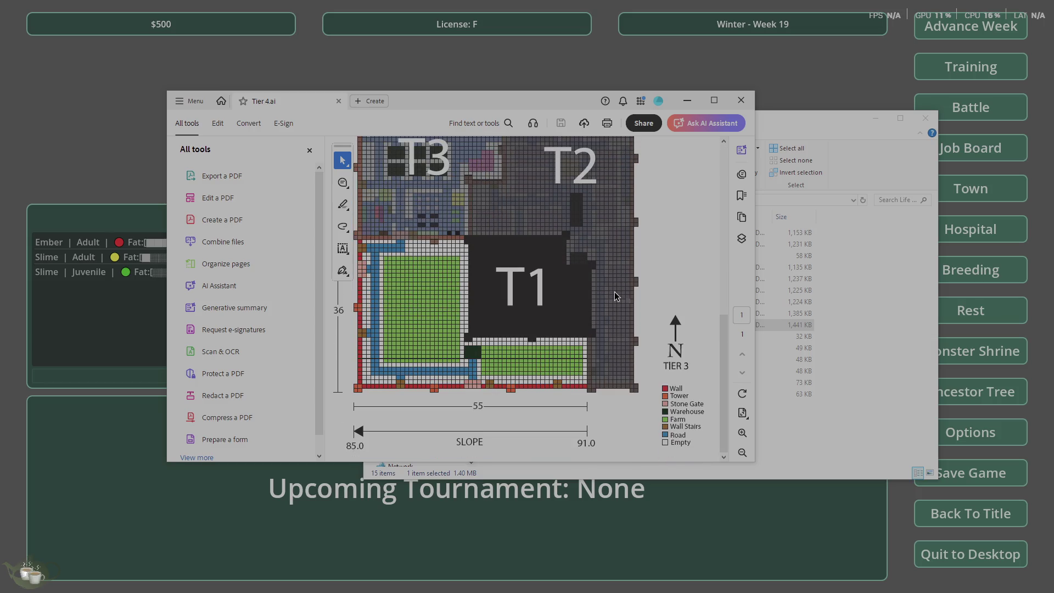
scroll(616, 296, "up", 3)
scroll(616, 297, "down", 3)
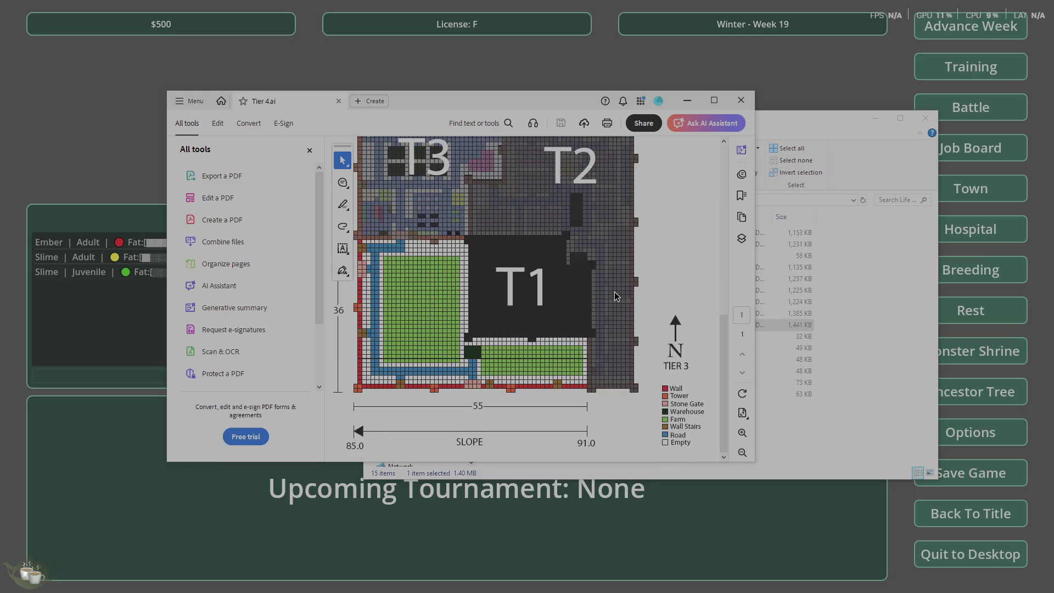
left_click(732, 97)
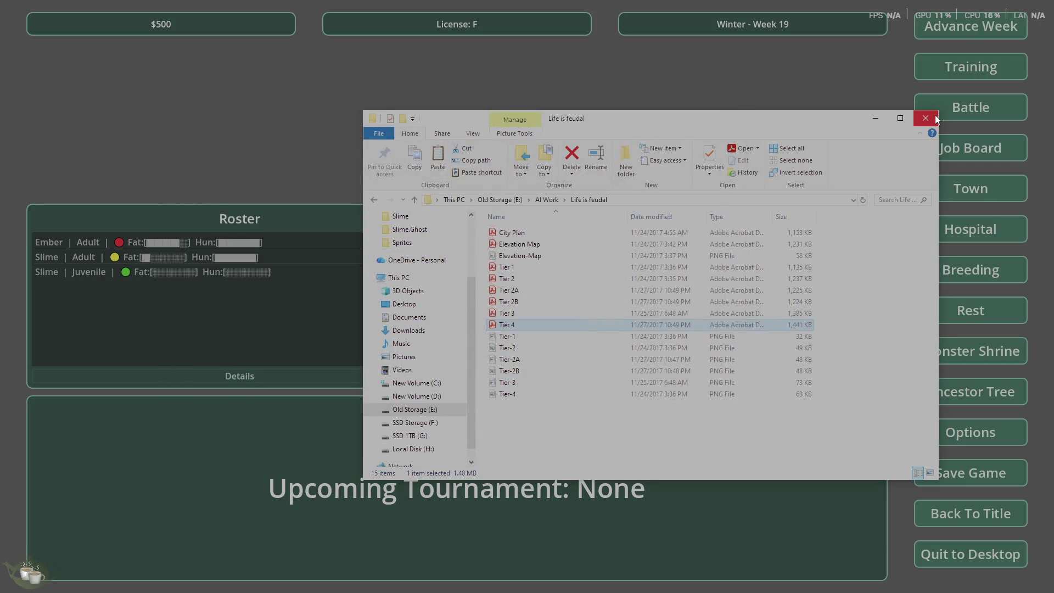
left_click(927, 117)
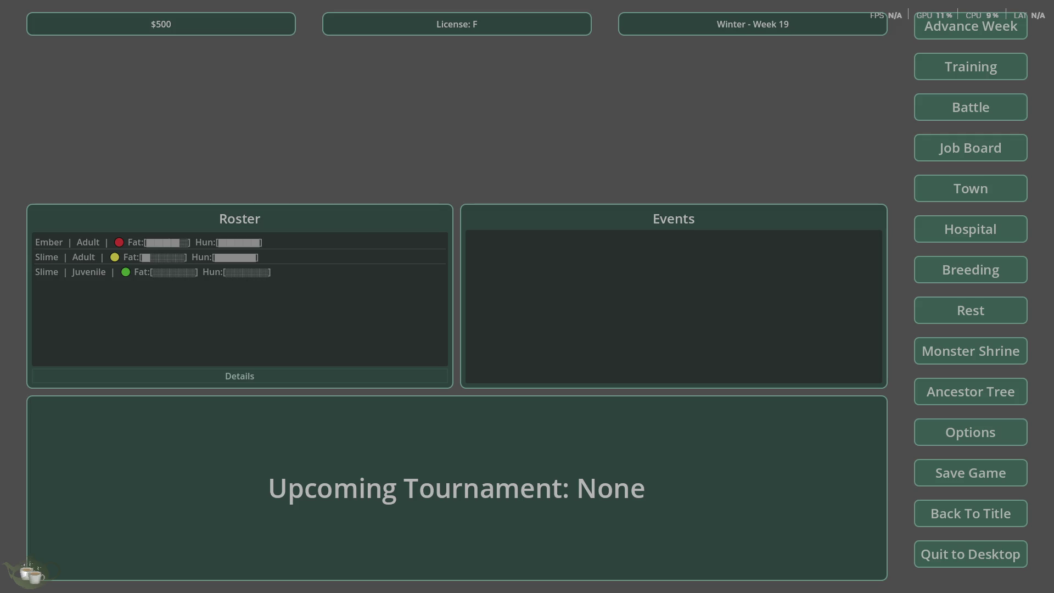
Check the breeding menu, quit the Monsters prototype to desktop, and close the Godot editor
left_click(971, 270)
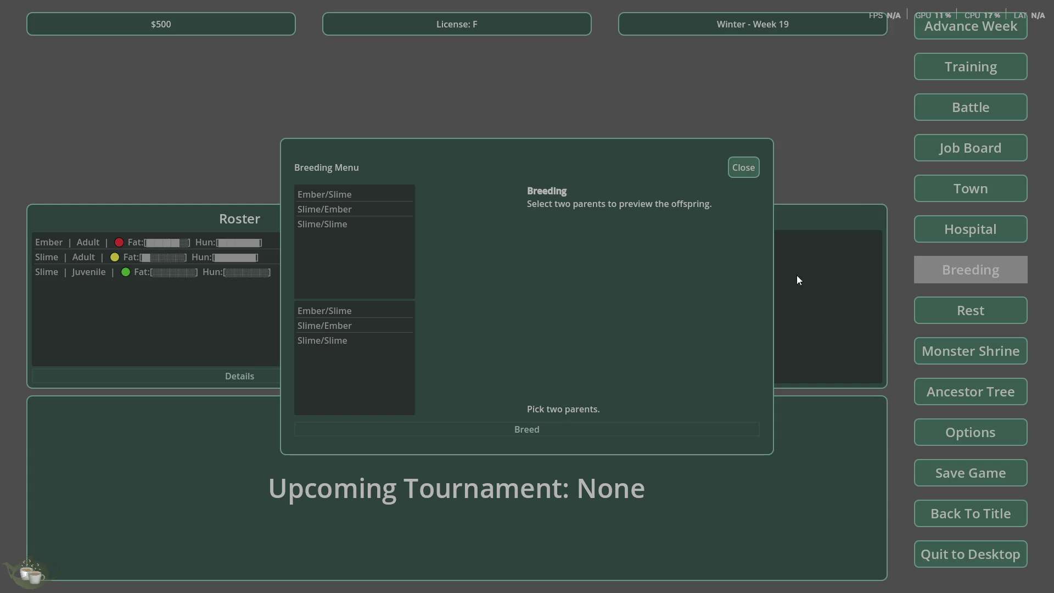
left_click(744, 167)
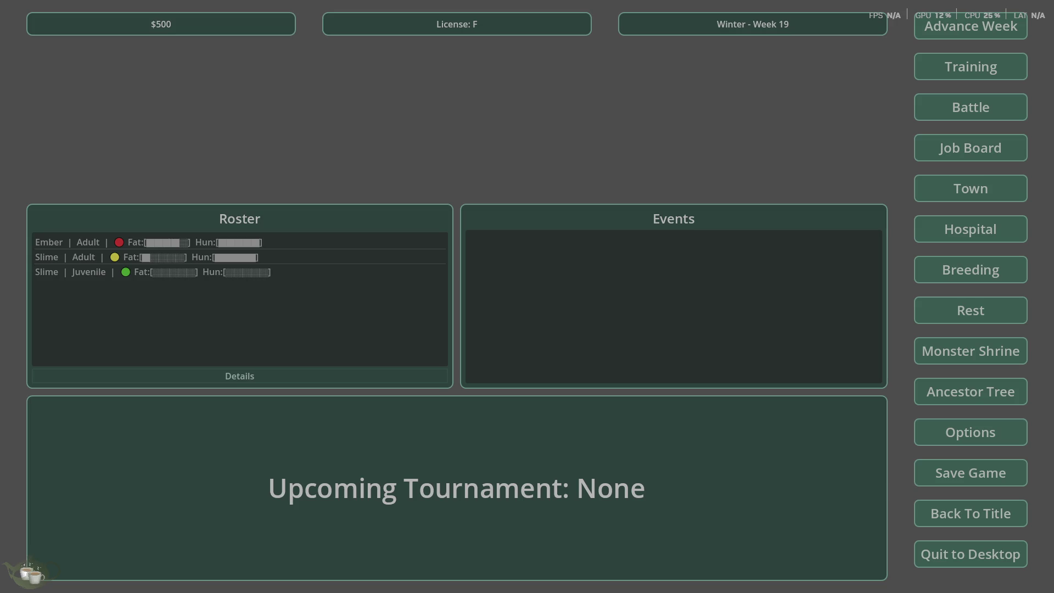
left_click(943, 552)
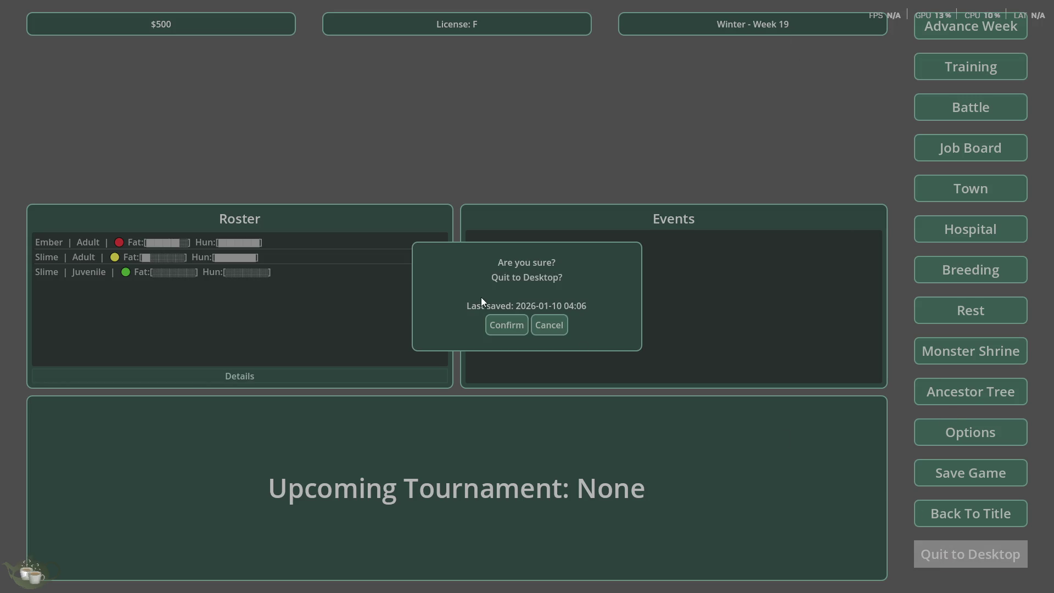
left_click(499, 322)
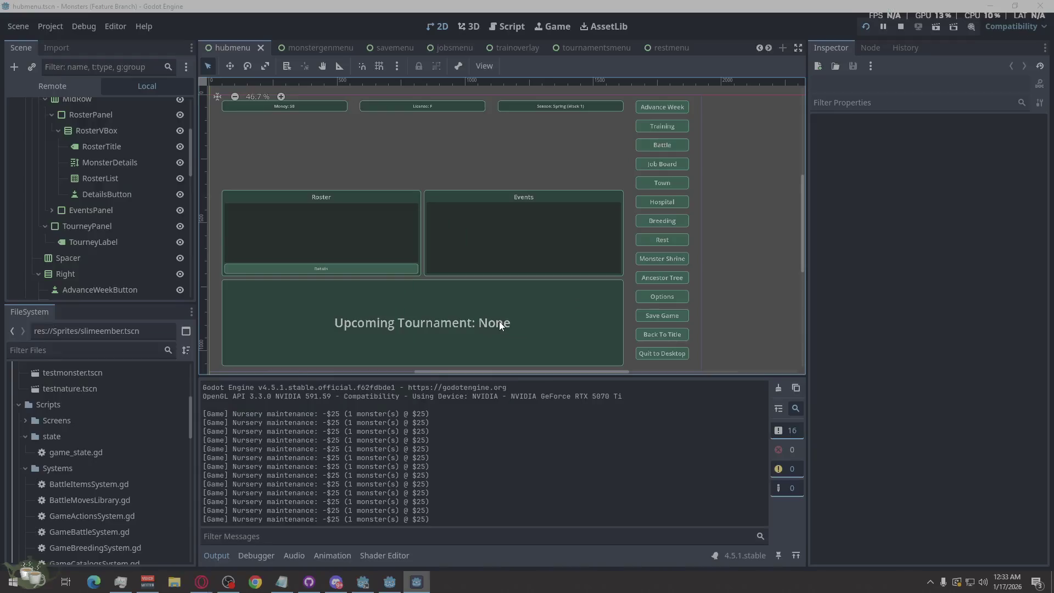
left_click(914, 291)
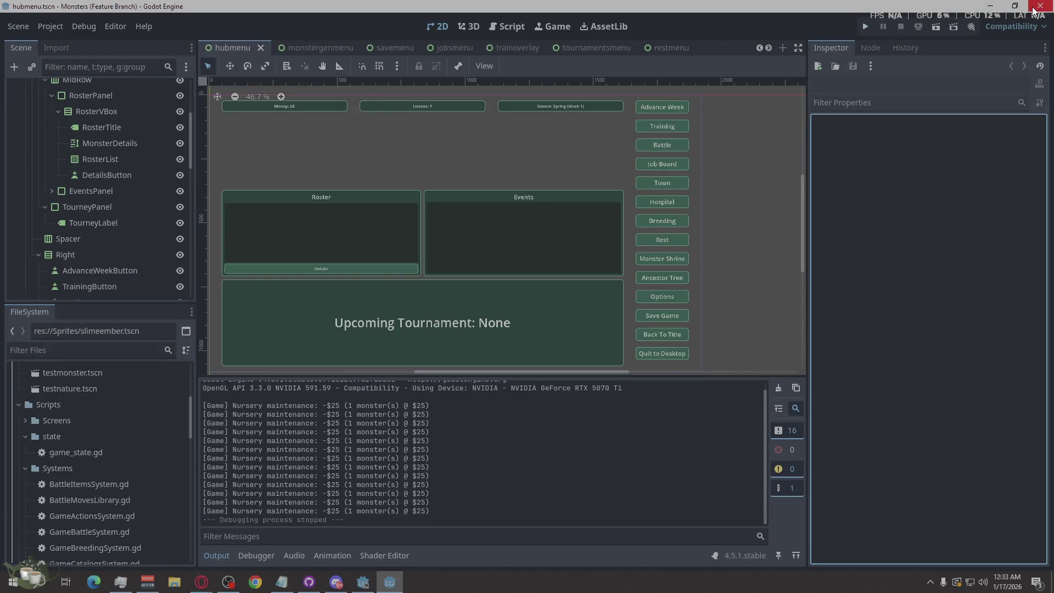
left_click(1041, 5)
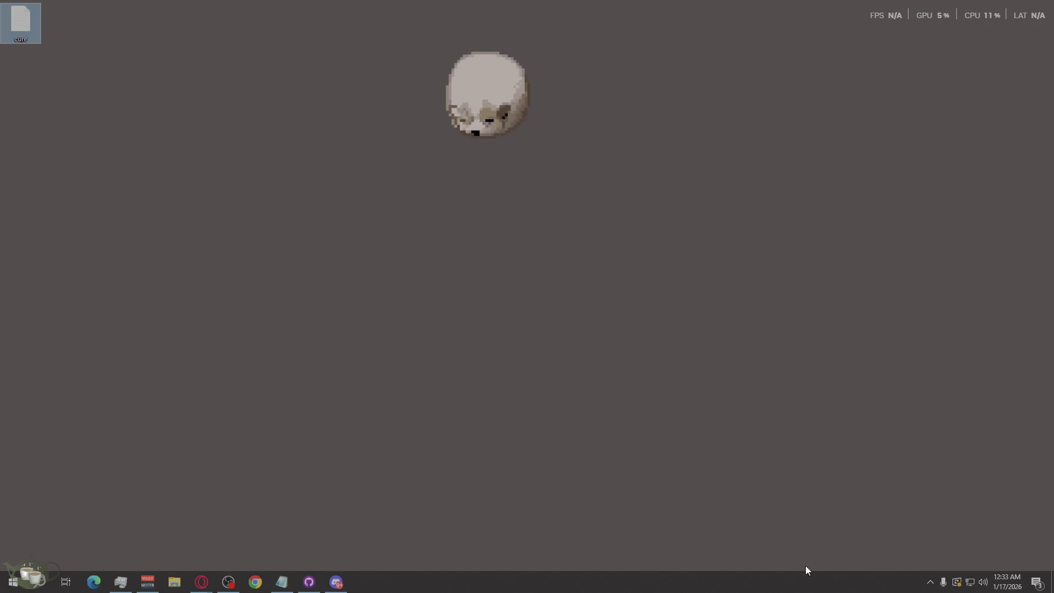
Launch Songs of Syx from Steam's tray quick list and advance to the launcher's mod list
left_click(930, 582)
right_click(908, 528)
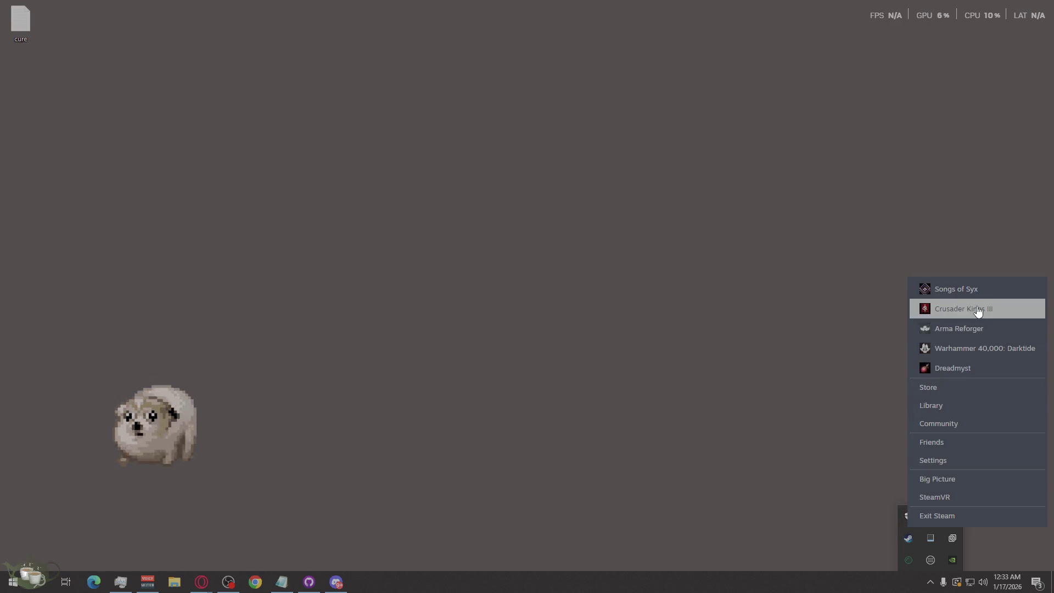
left_click(966, 289)
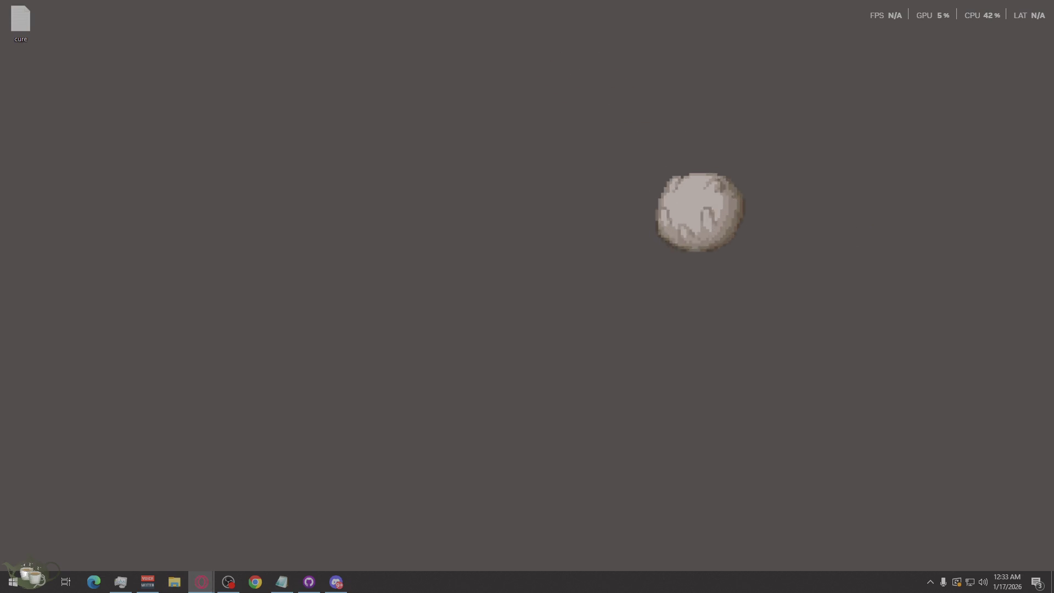
left_click(237, 274)
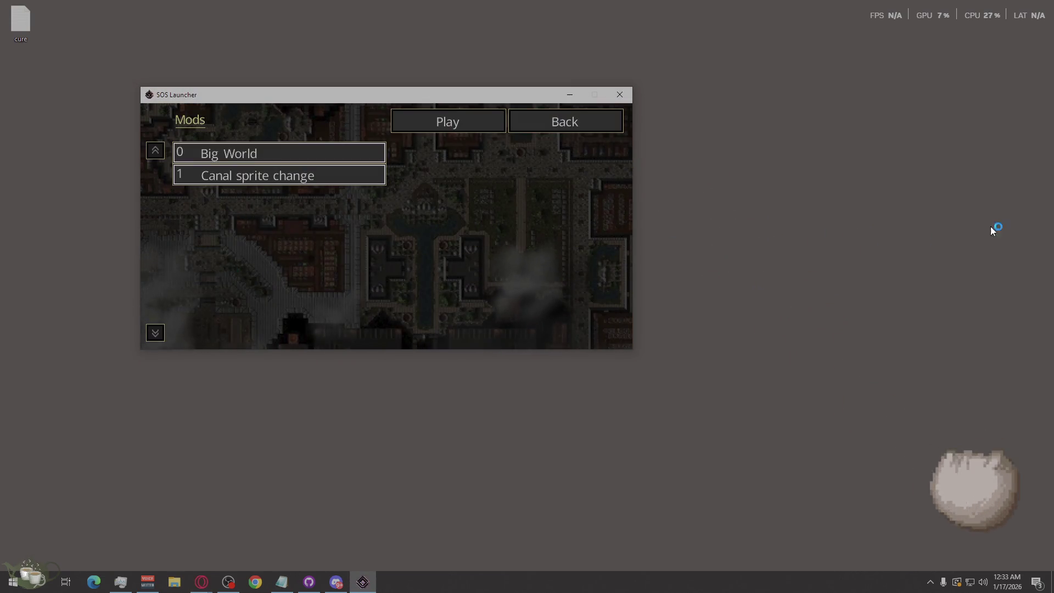
Play Songs of Syx with the Big World and Canal sprite change mods, then continue the latest city
left_click(477, 123)
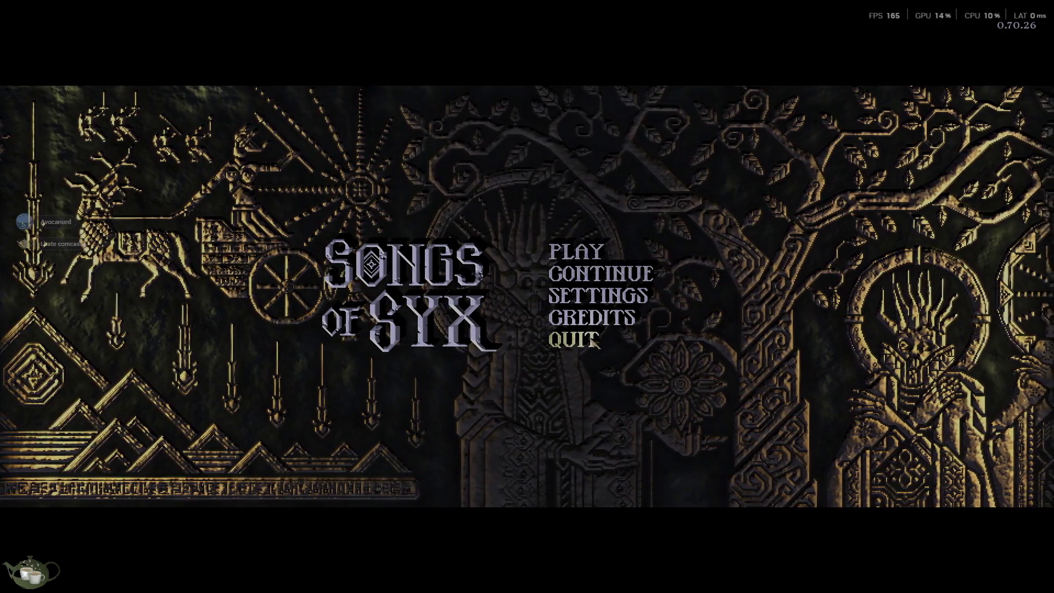
left_click(600, 273)
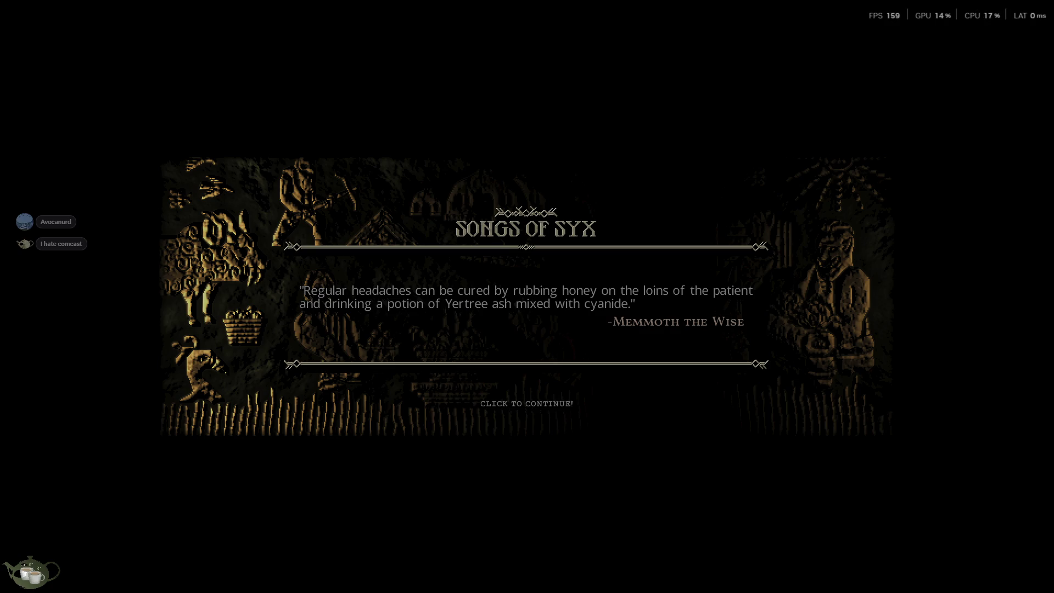
Dismiss the finished loading screen to enter the saved city
left_click(183, 282)
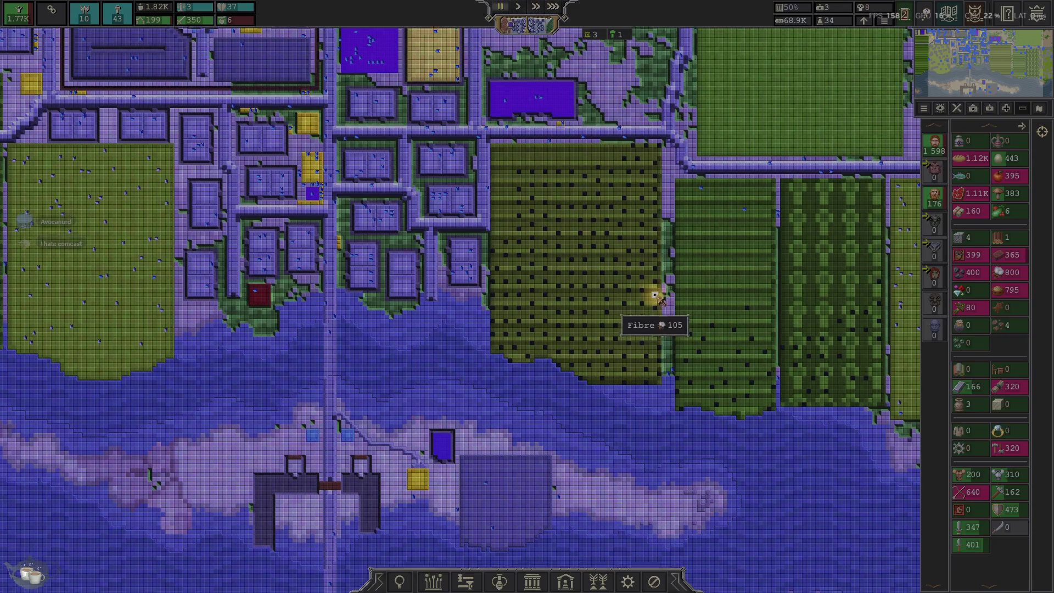
key("d")
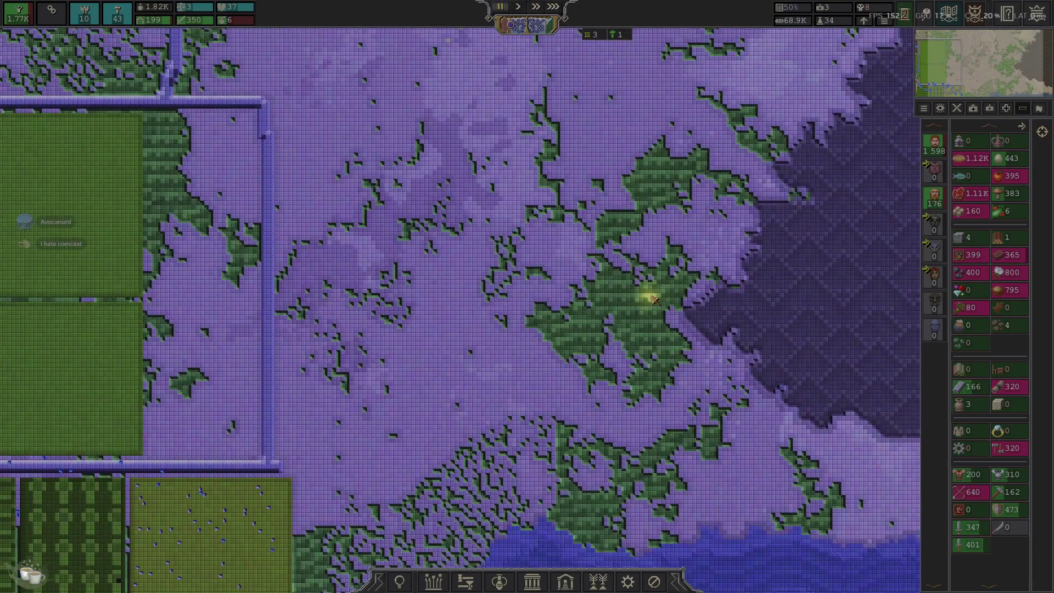
key("a")
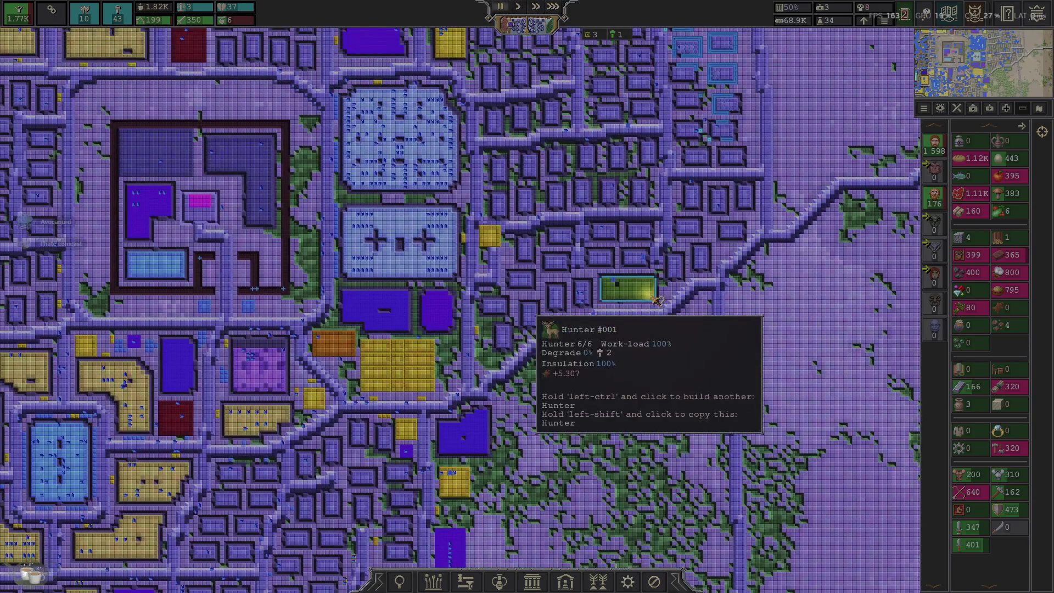
key("w")
key("d")
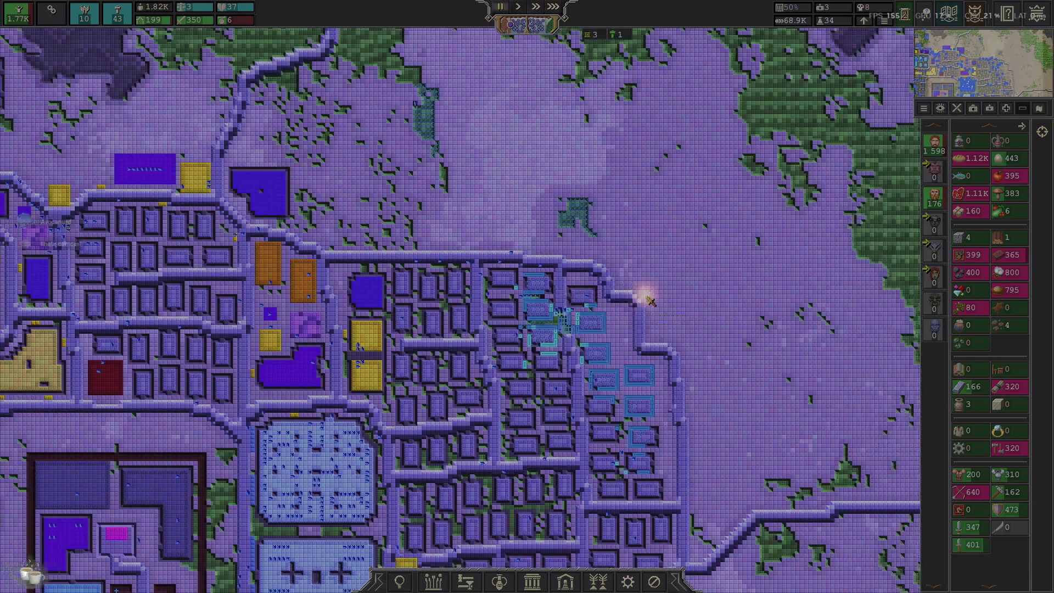
key("d")
scroll(649, 299, "up", 3)
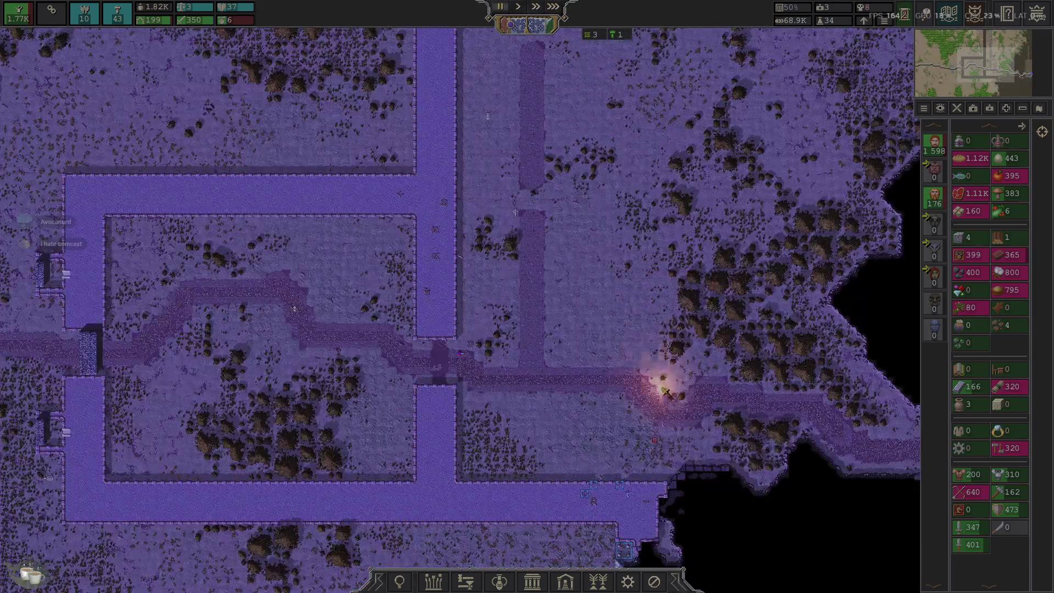
scroll(671, 401, "down", 2)
scroll(673, 402, "up", 5)
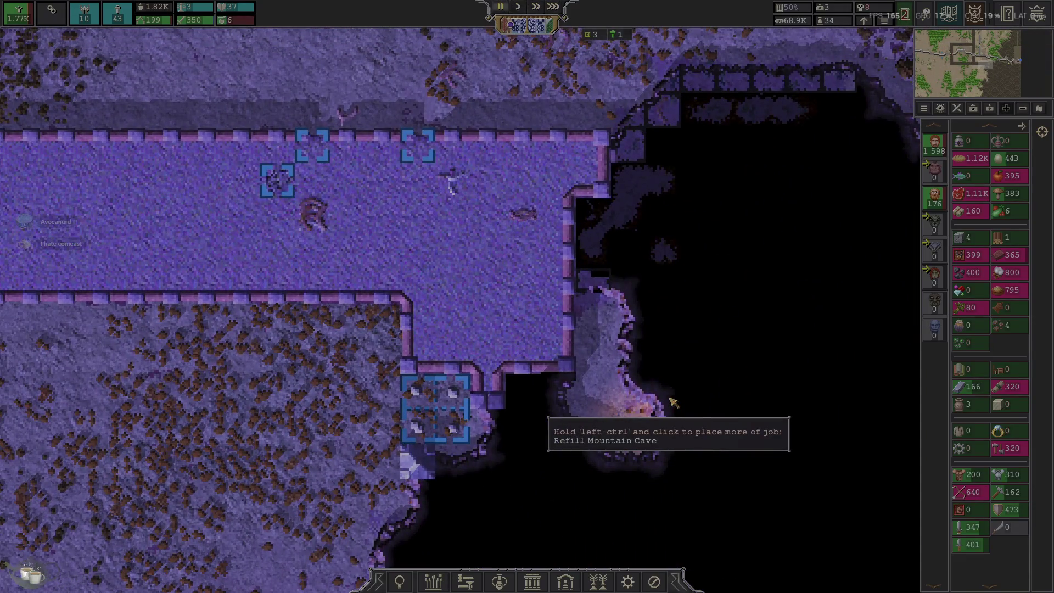
scroll(674, 403, "down", 2)
key("s")
key("d")
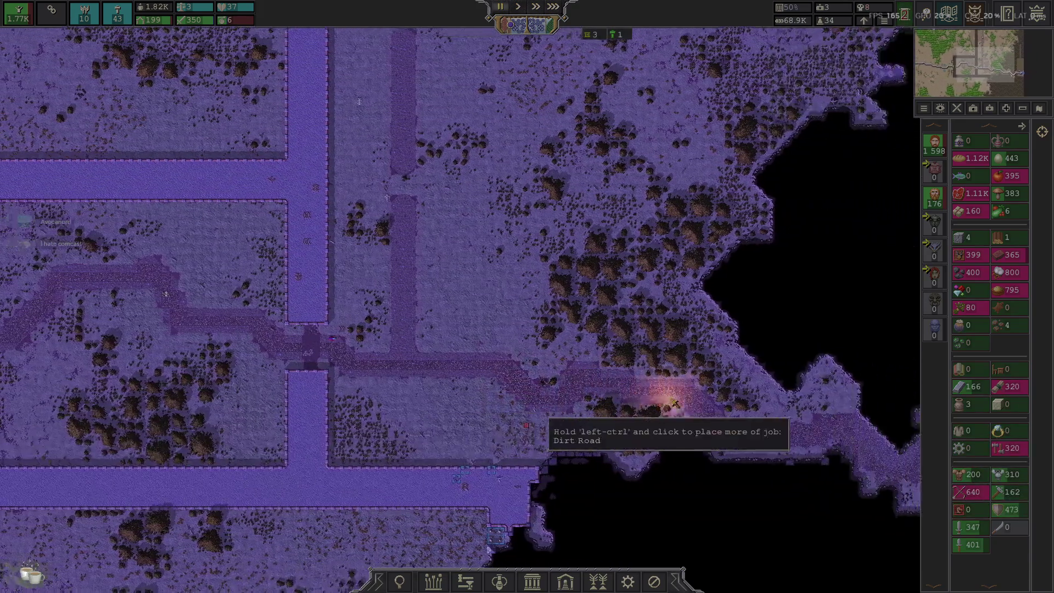
scroll(673, 403, "down", 3)
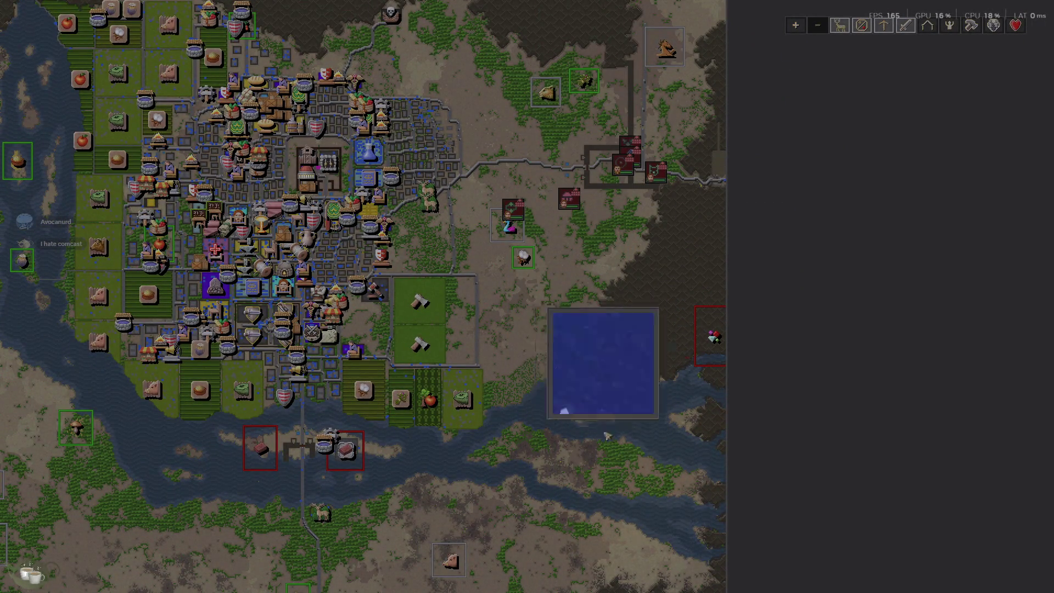
scroll(838, 405, "up", 3)
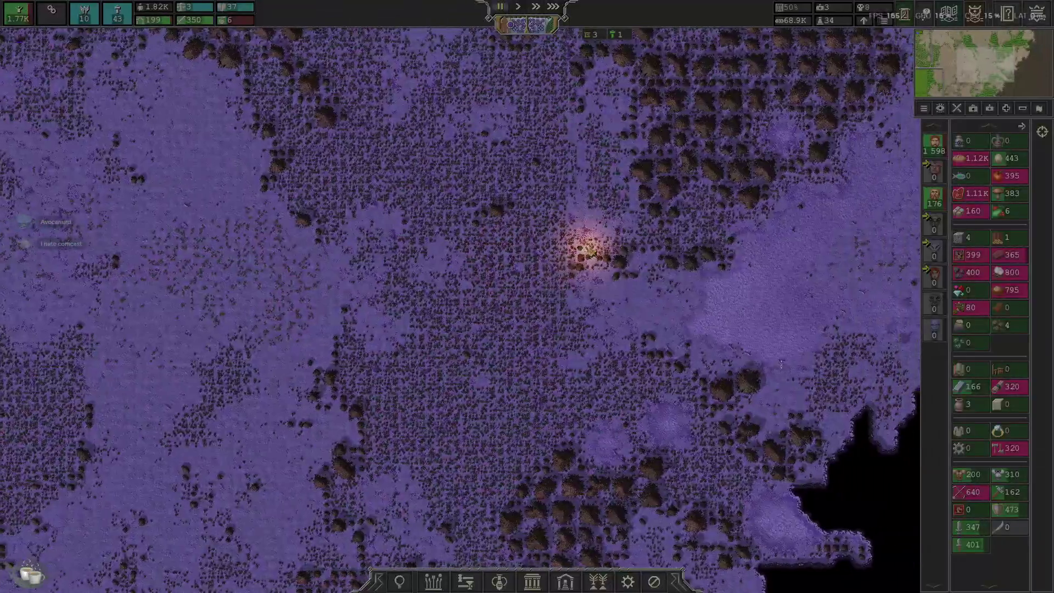
scroll(590, 250, "up", 5)
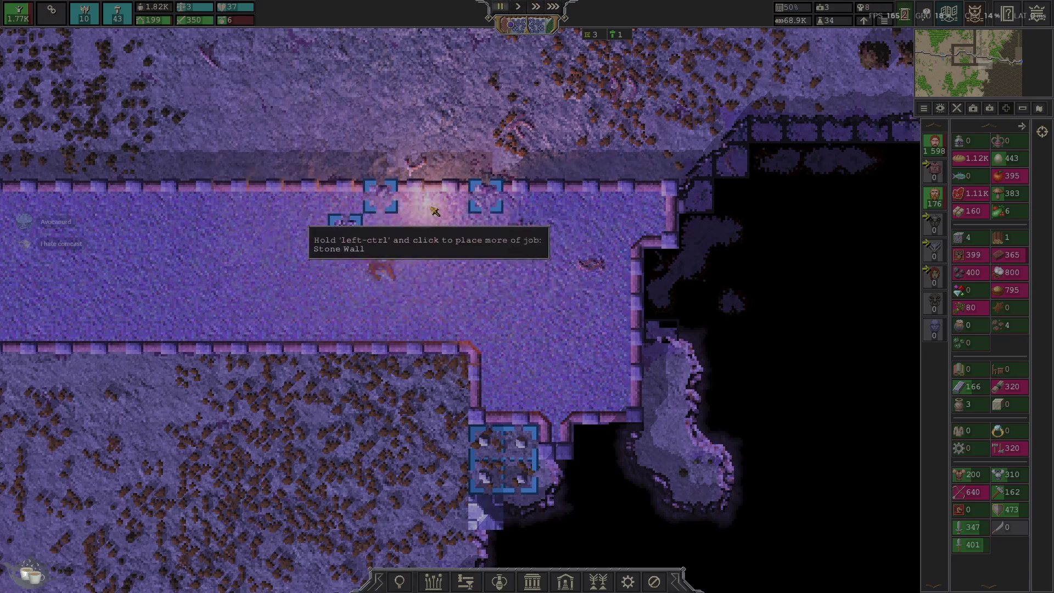
scroll(494, 320, "down", 5)
scroll(738, 437, "up", 3)
scroll(468, 391, "up", 2)
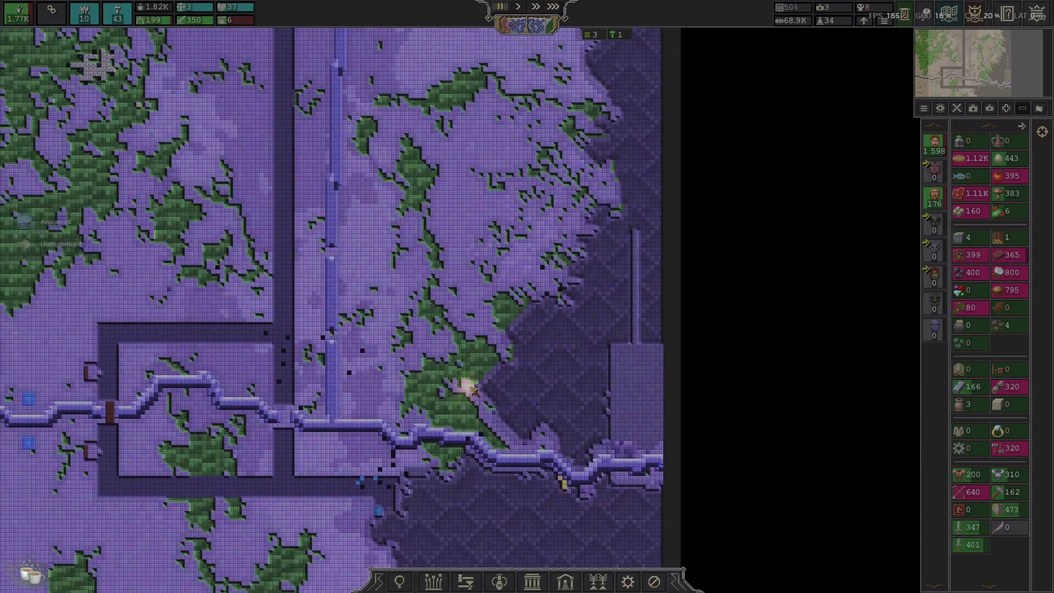
scroll(508, 412, "up", 4)
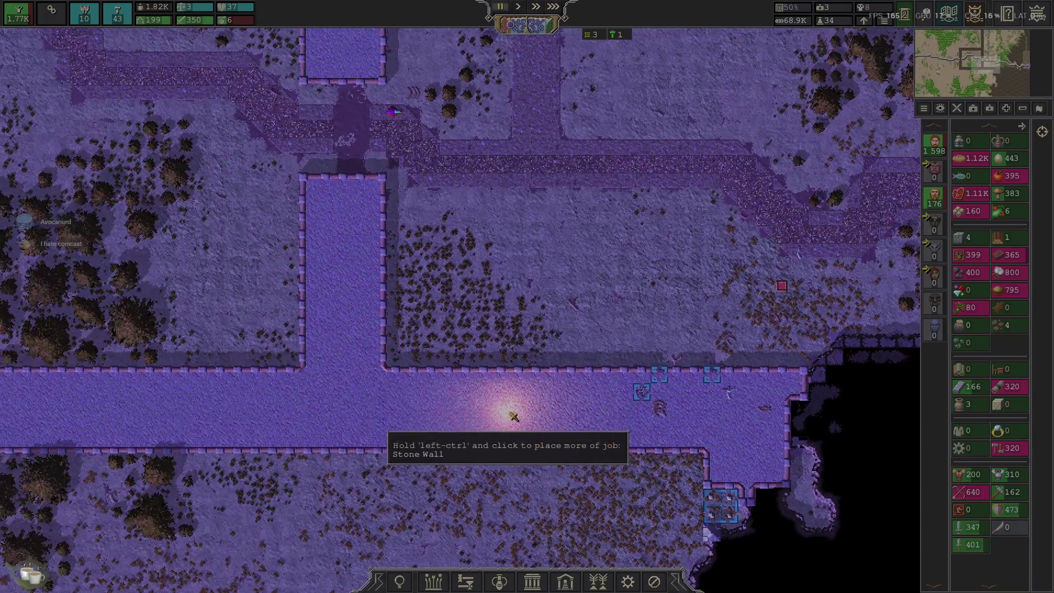
scroll(513, 417, "down", 5)
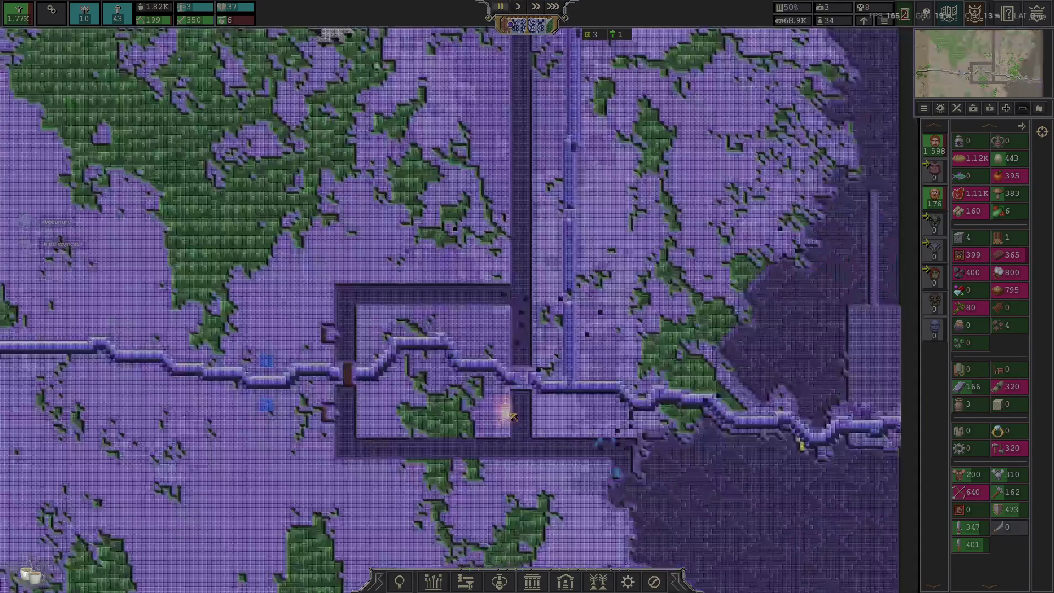
scroll(513, 416, "up", 2)
key("d")
key("s")
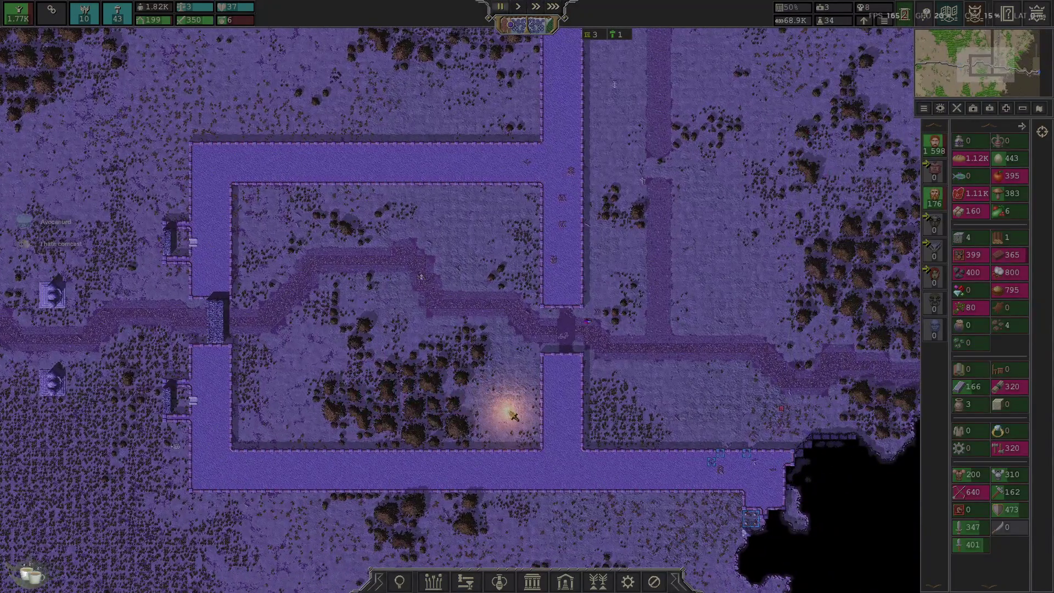
scroll(511, 416, "down", 2)
scroll(511, 416, "up", 5)
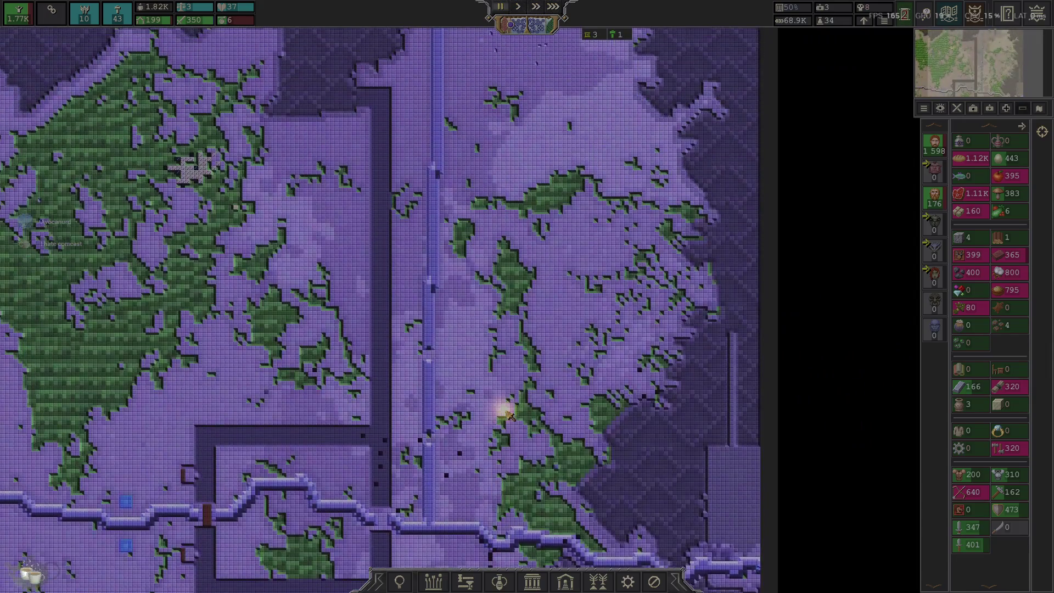
key("s")
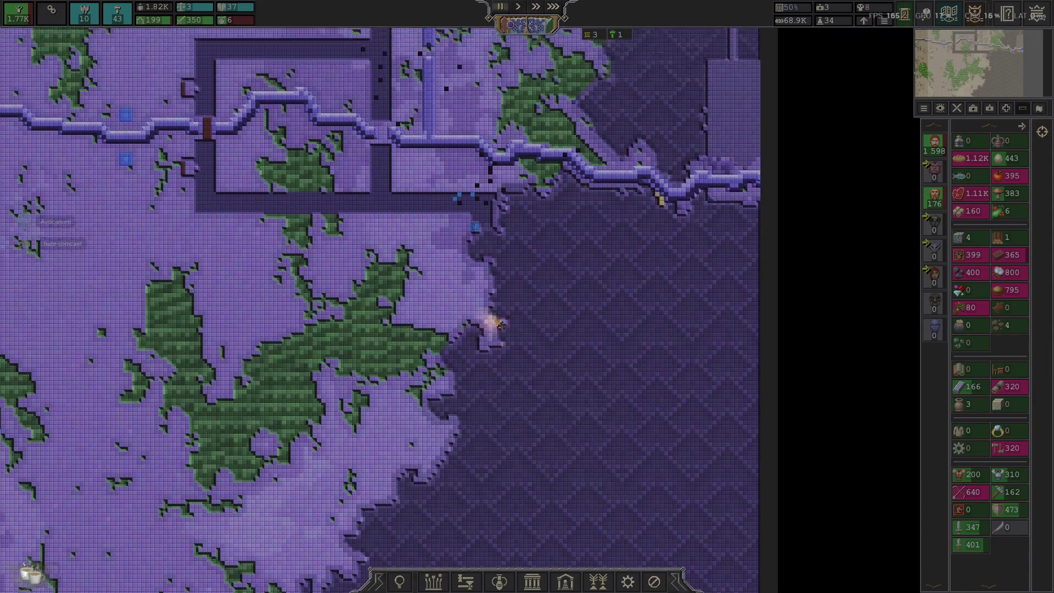
left_click(500, 324)
scroll(502, 278, "up", 2)
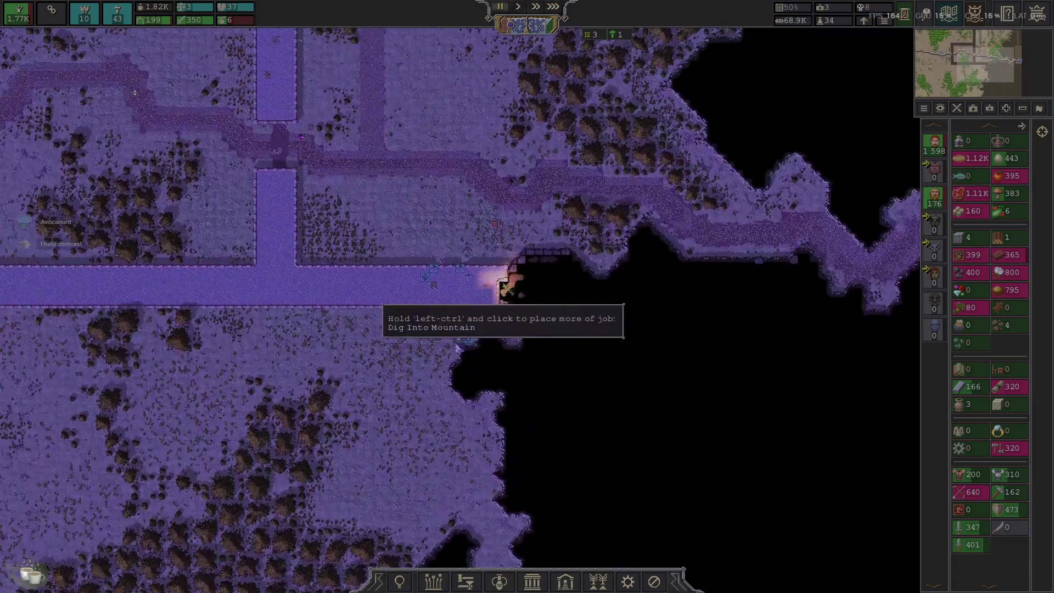
Pan and zoom along the cave edge and corridor, placing a Refill Mountain Cave job
scroll(560, 267, "up", 2)
scroll(582, 253, "down", 2)
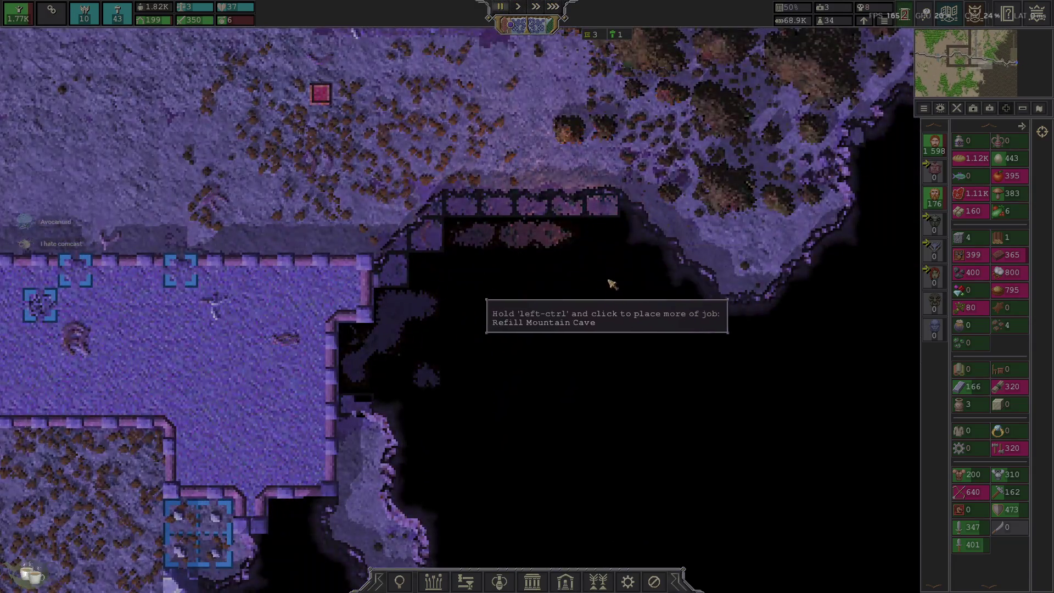
scroll(536, 348, "down", 3)
key("d")
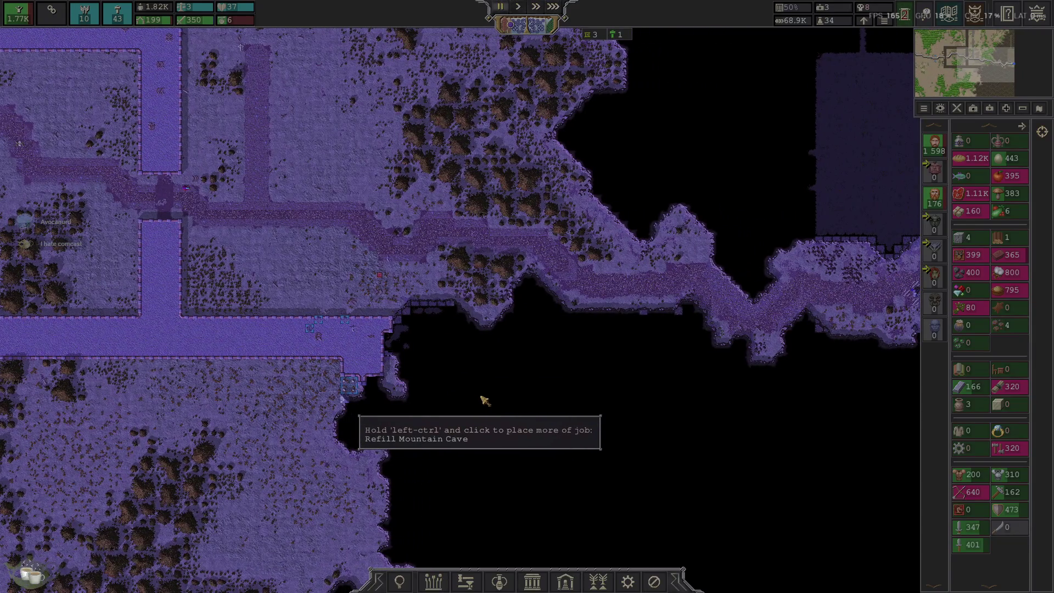
key("s")
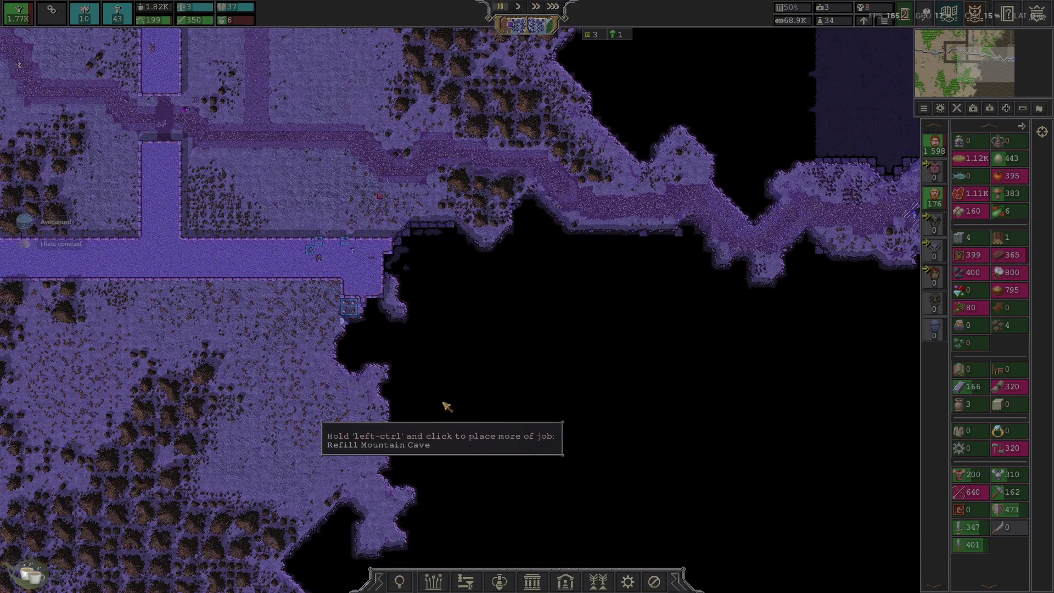
scroll(376, 354, "up", 3)
scroll(463, 364, "down", 3)
key("d")
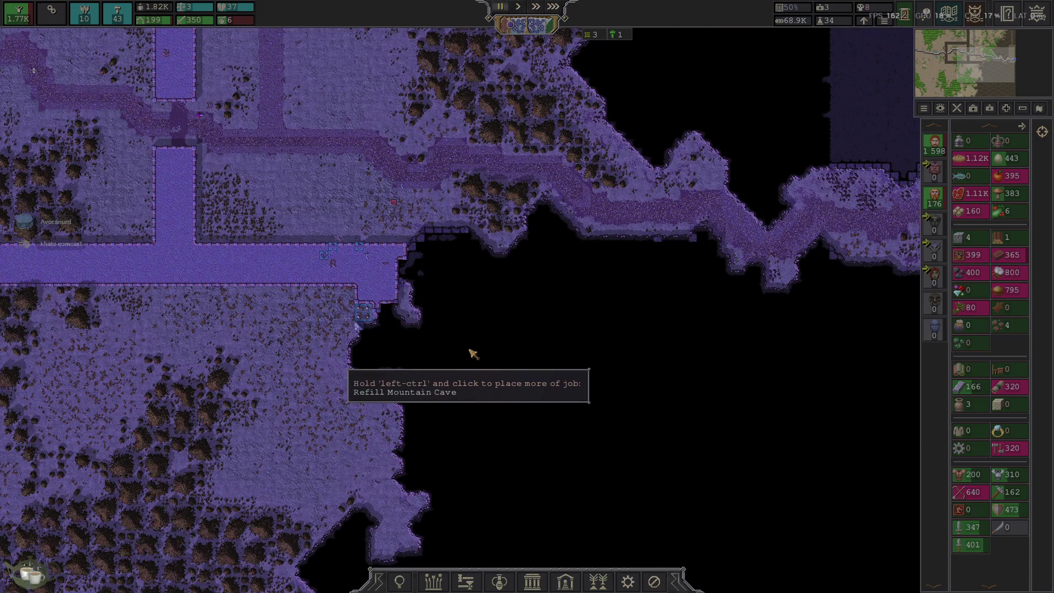
scroll(461, 355, "up", 3)
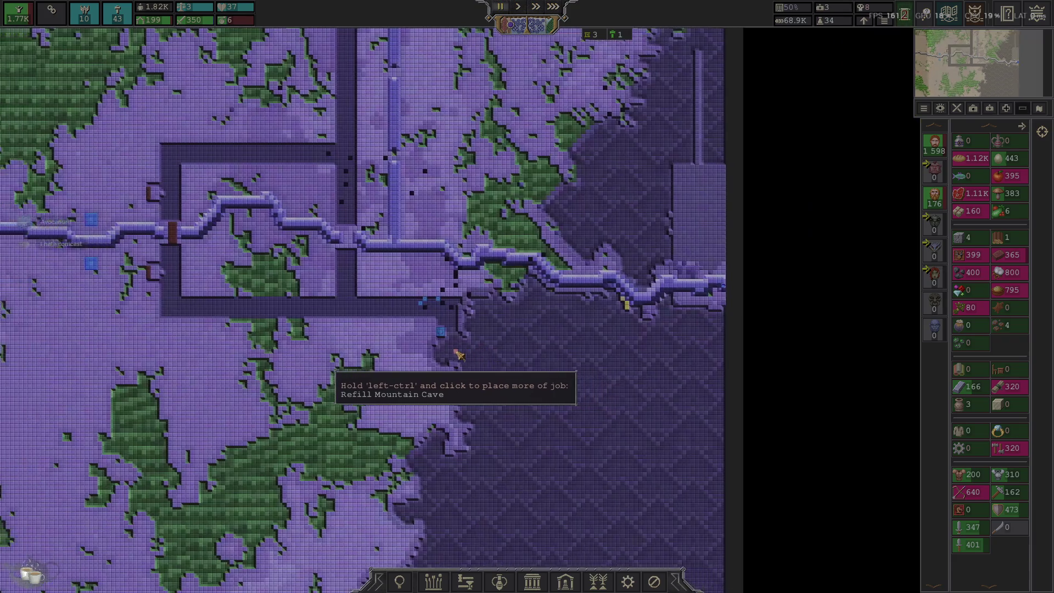
key("a")
left_click(460, 355)
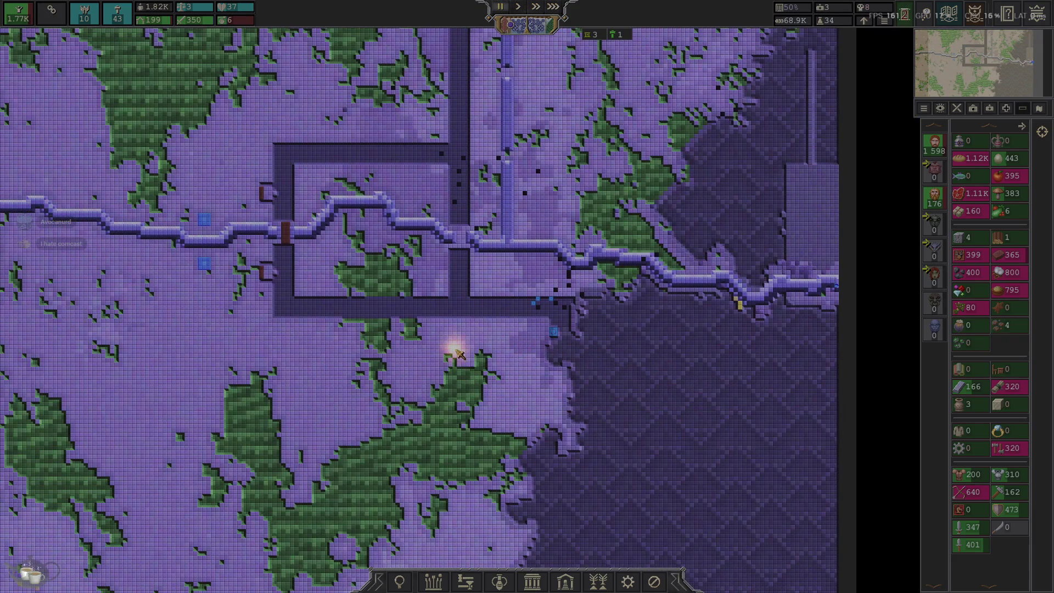
scroll(461, 355, "up", 3)
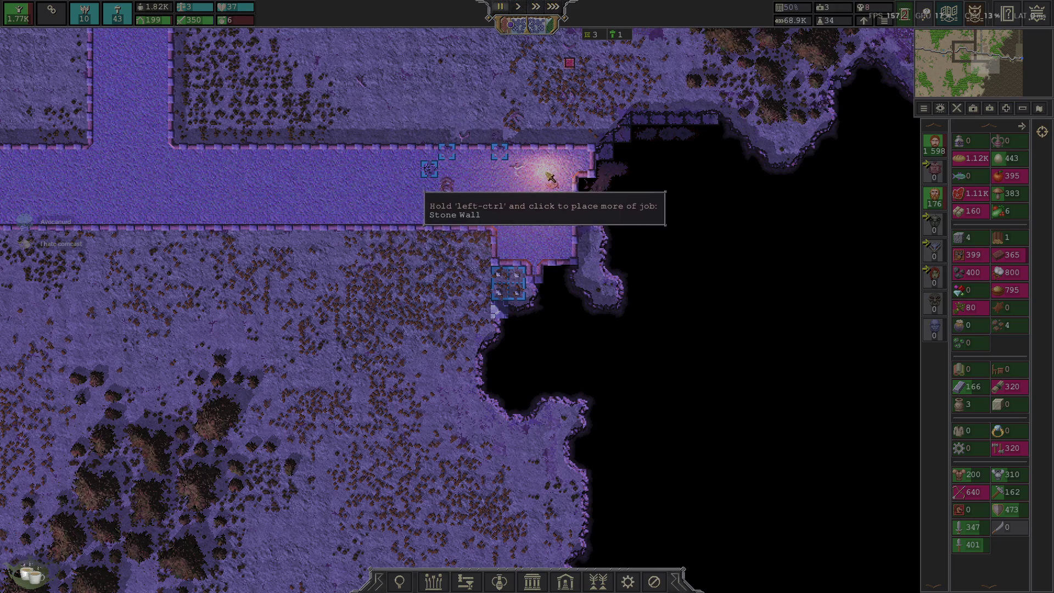
Step through map levels with Page Down/Page Up to the town surface and lake layer
key("Page_Down")
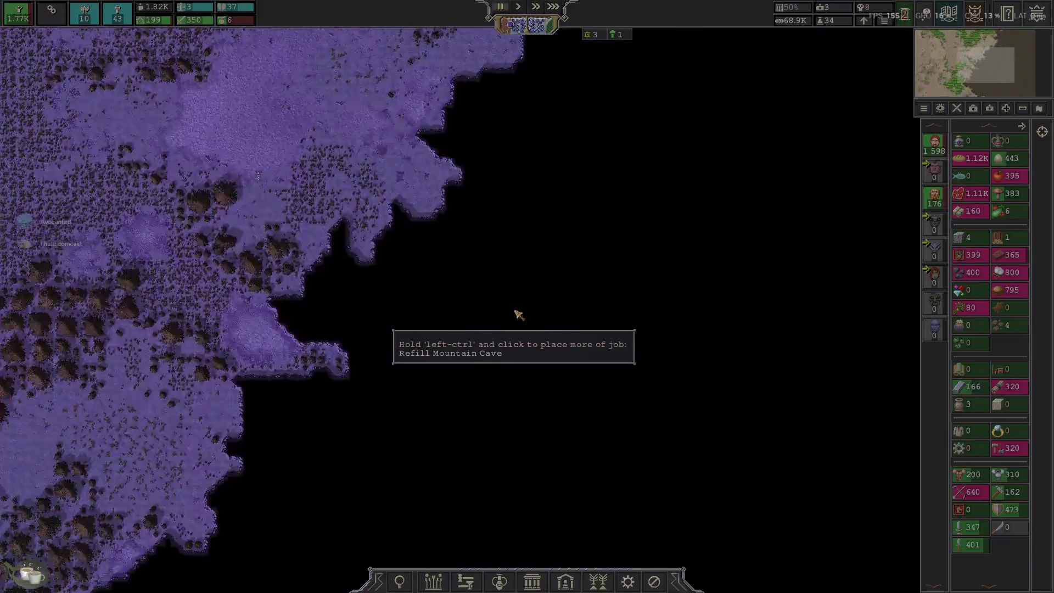
key("Page_Down")
key("Page_Down")
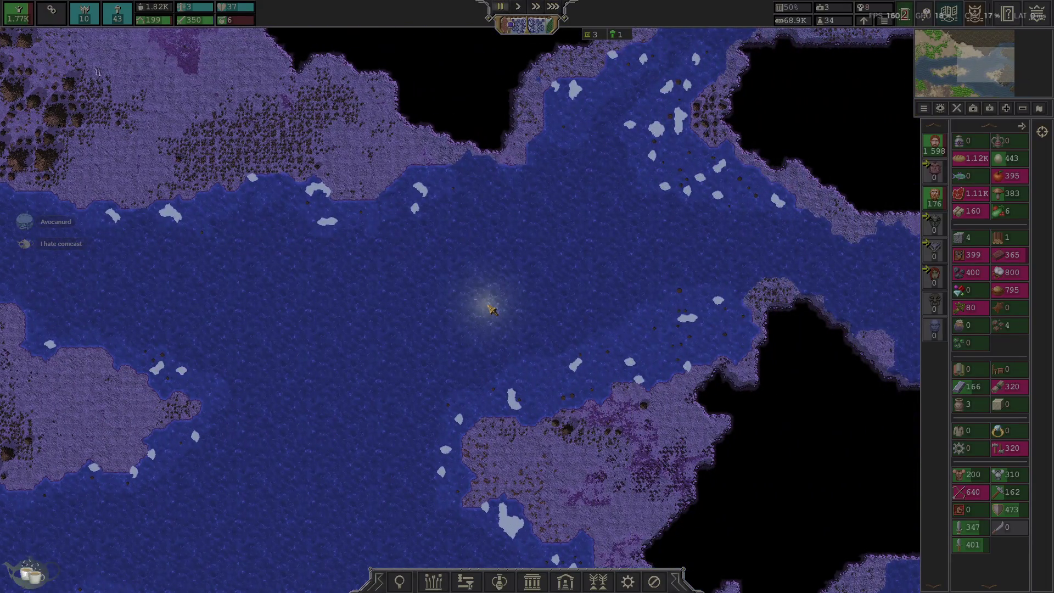
key("Page_Down")
key("Page_Down")
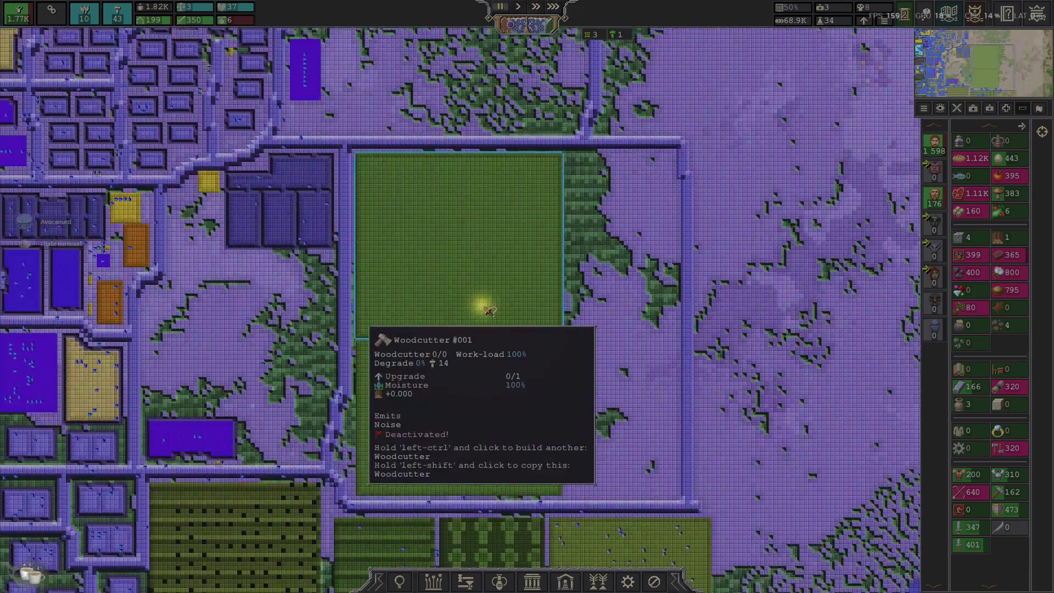
key("Page_Up")
key("Page_Up")
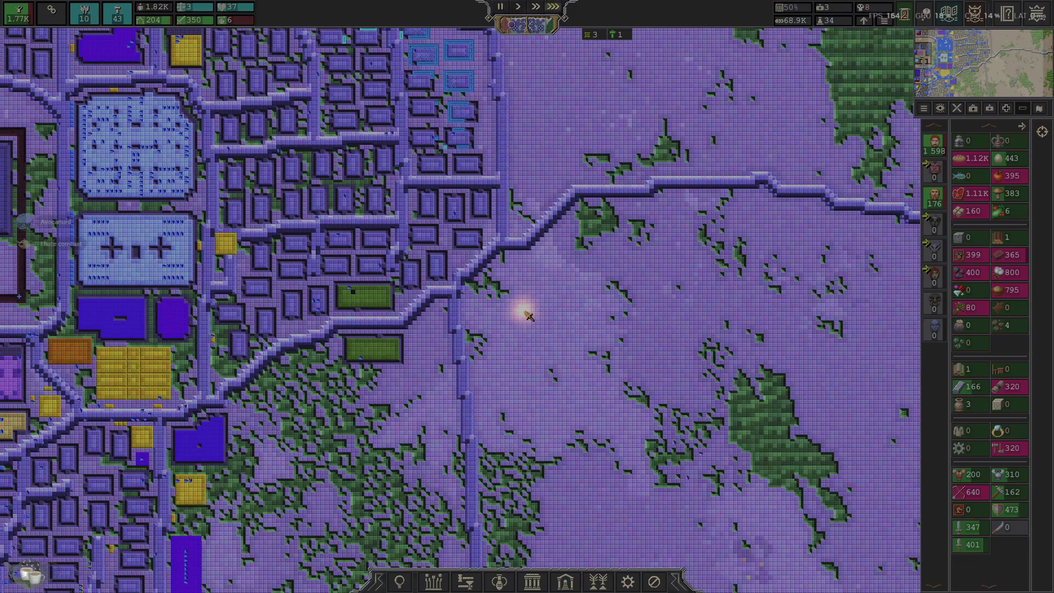
scroll(528, 316, "up", 2)
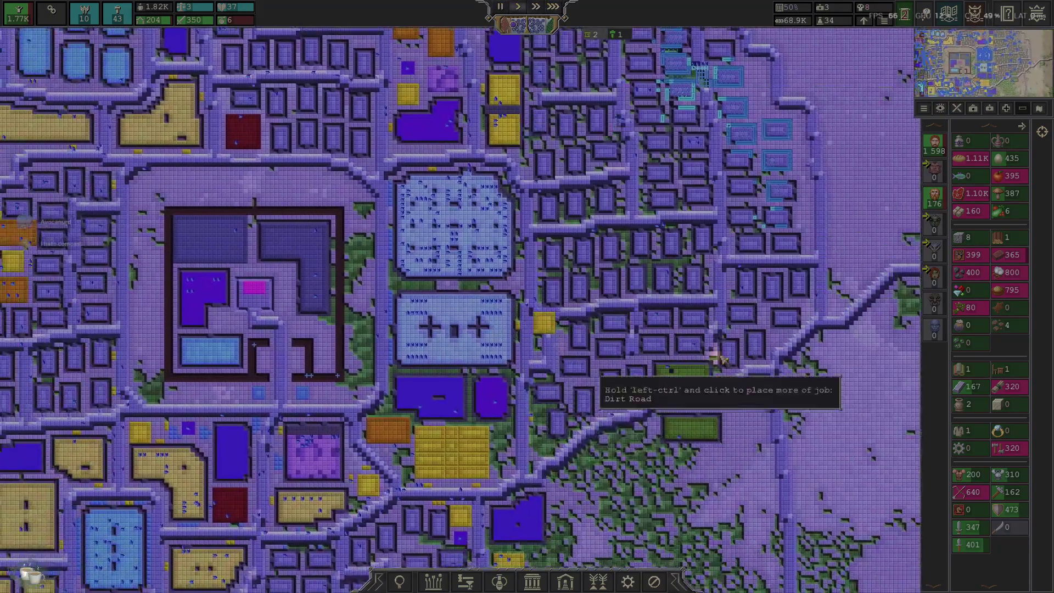